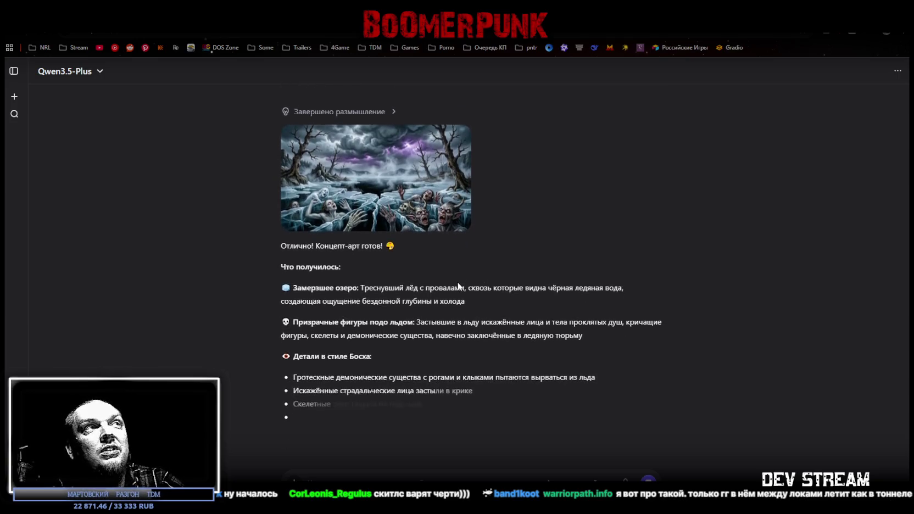
# Step: Send the Bosch-style altar prompt with bloody runes and floating skulls, briefly checking the RPG_WW_ZAVOZ spreadsheet
pyautogui.scroll(2, 409, 239)
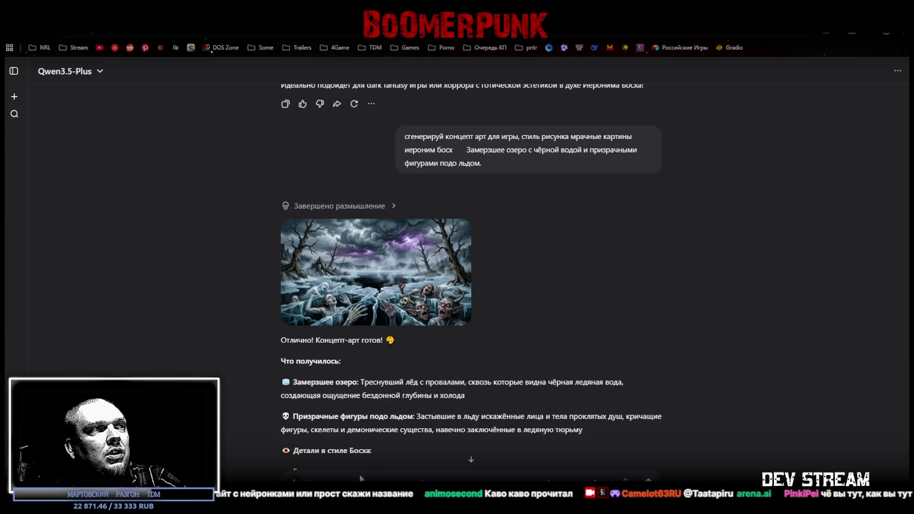
pyautogui.hotkey('ctrl', 'v')
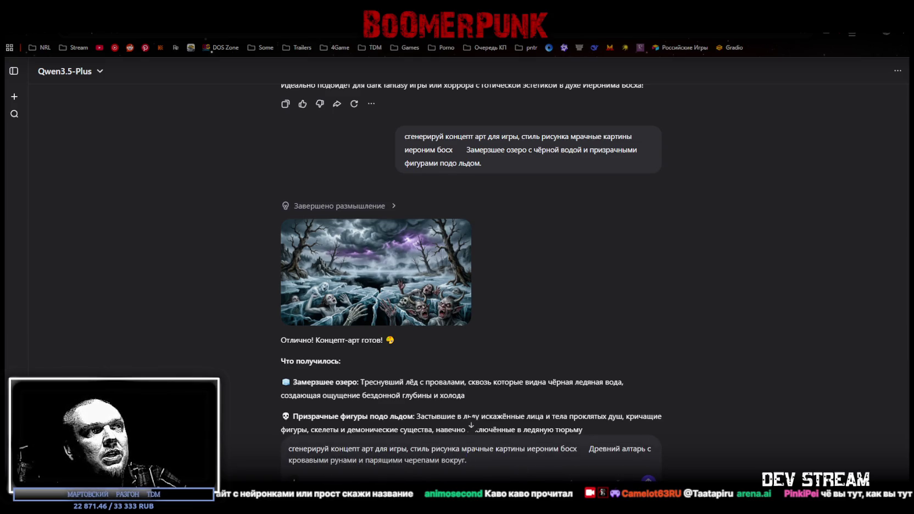
pyautogui.press('Return')
pyautogui.hotkey('alt', 'Tab')
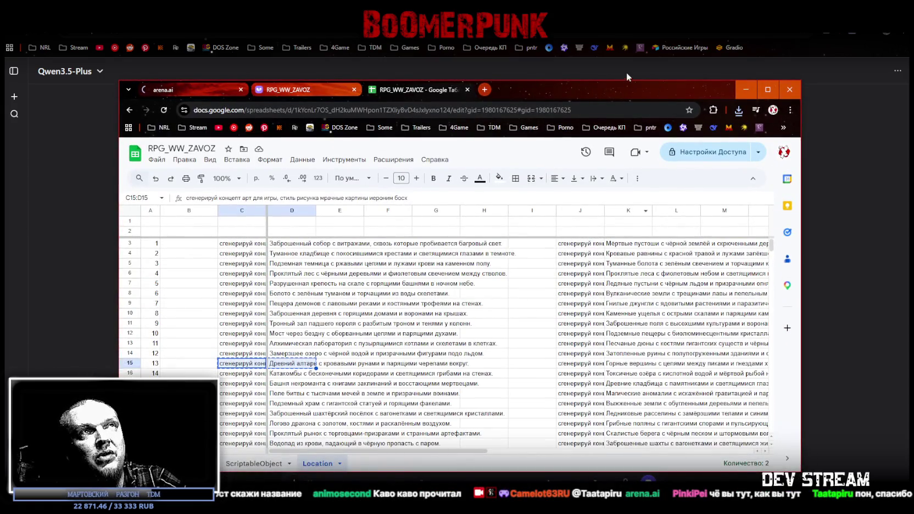
pyautogui.moveTo(612, 89); pyautogui.dragTo(913, 88)
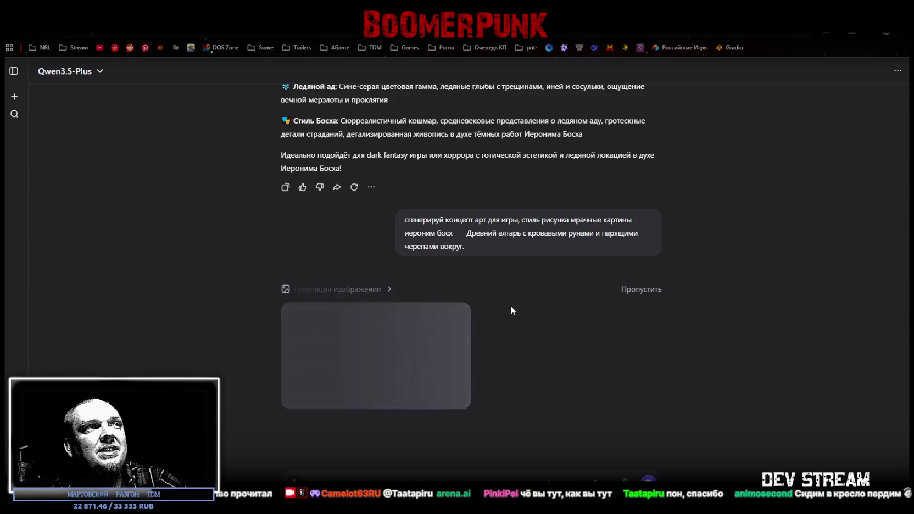
# Step: Review the altar art reply and enter the Bosch-style catacombs prompt with glowing mushrooms
pyautogui.moveTo(458, 323)
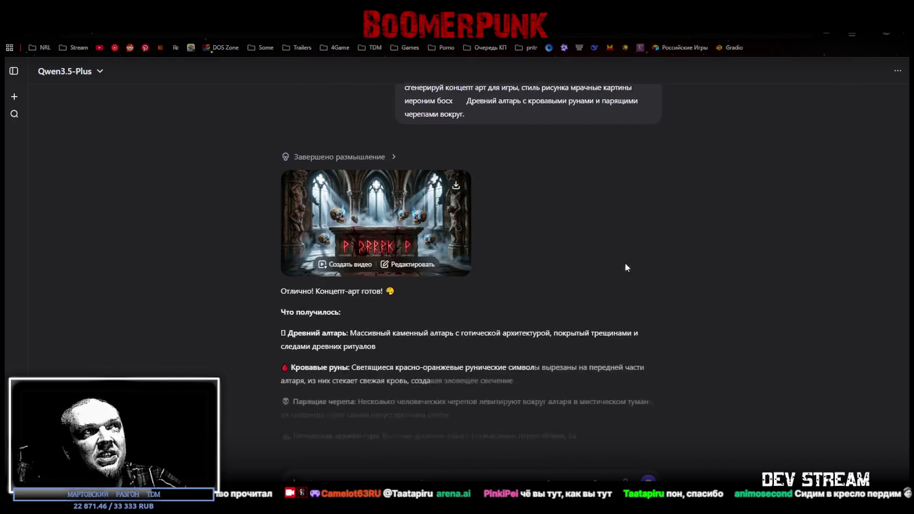
pyautogui.scroll(2, 519, 322)
pyautogui.scroll(1, 522, 334)
pyautogui.scroll(-5, 493, 346)
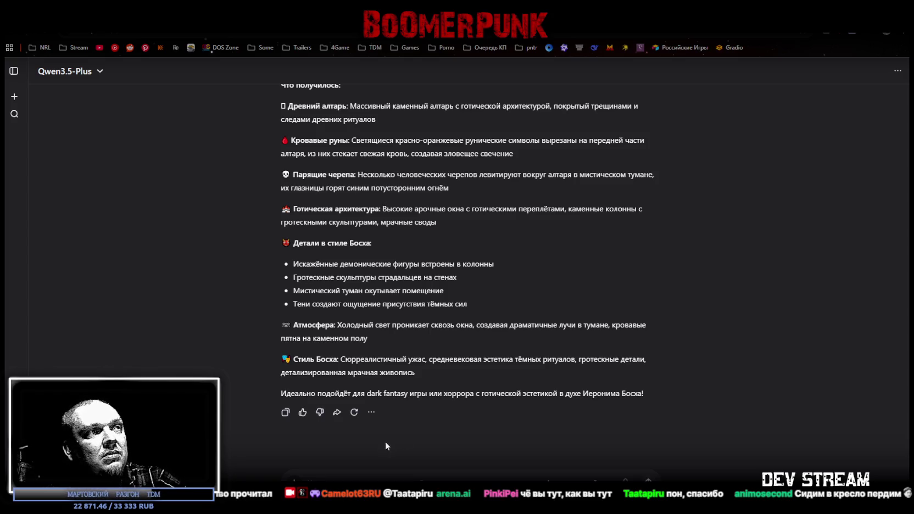
pyautogui.hotkey('ctrl', 'v')
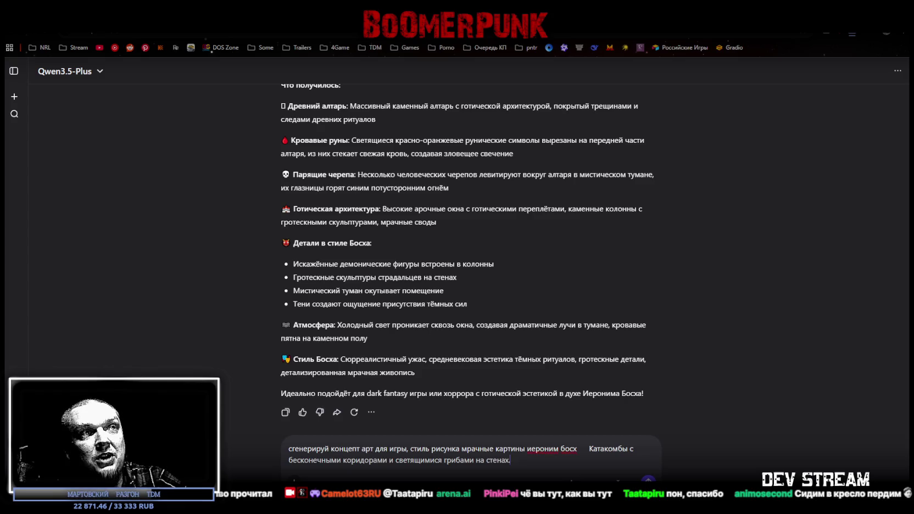
# Step: Send the catacombs prompt, briefly show the desktop, then bring up the RPG_WW_ZAVOZ Unidraw board
pyautogui.press('Return')
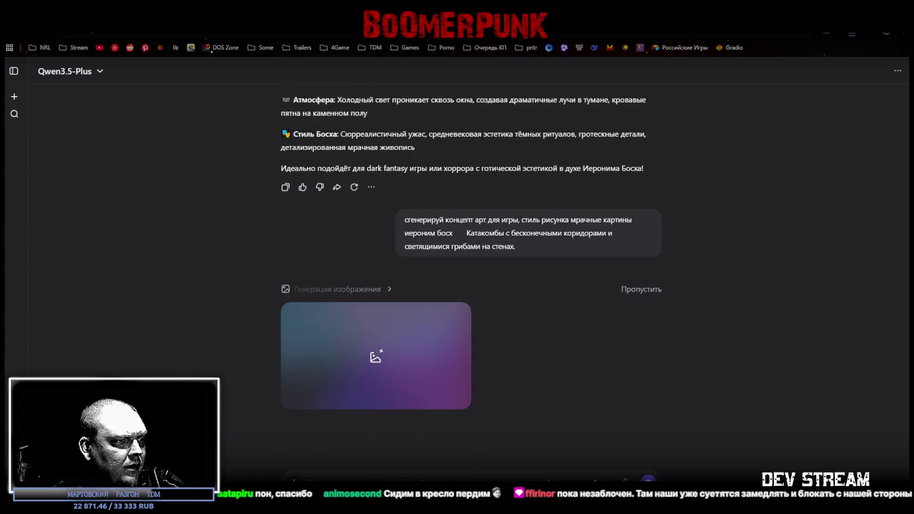
pyautogui.press('super+d')
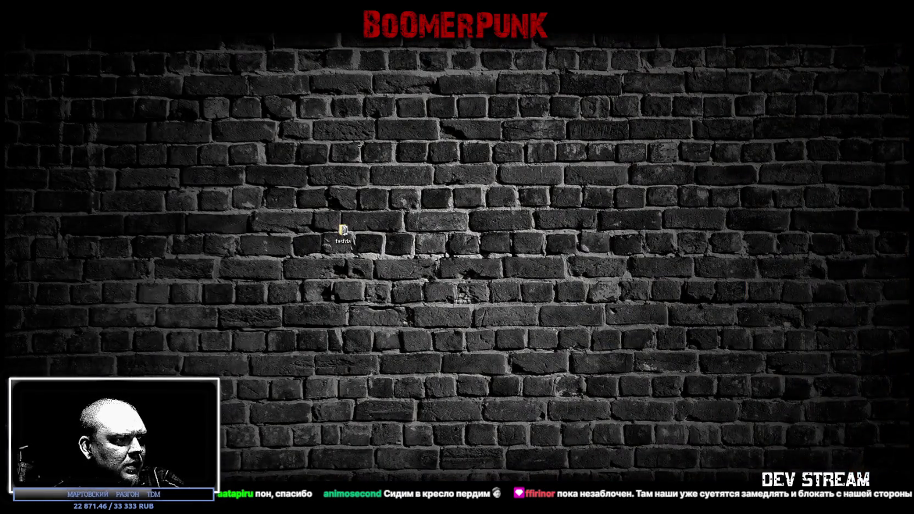
pyautogui.press('super+d')
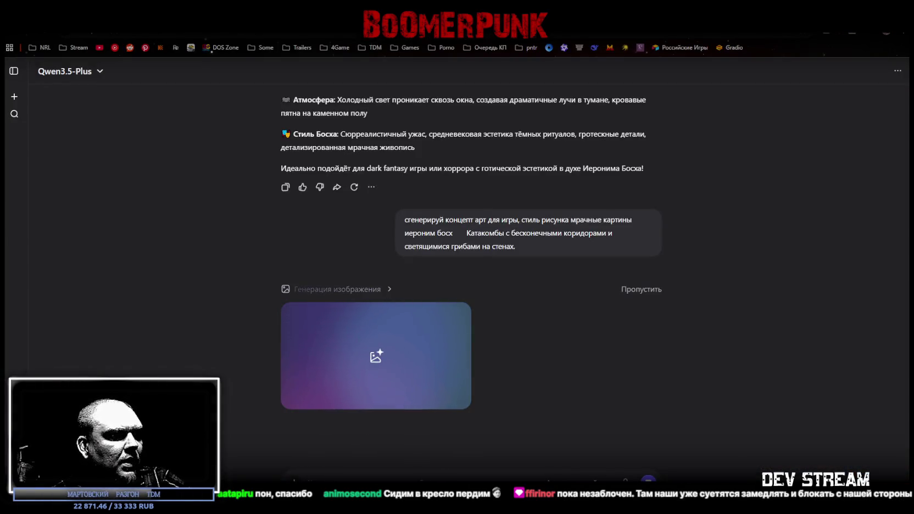
pyautogui.hotkey('alt', 'Tab')
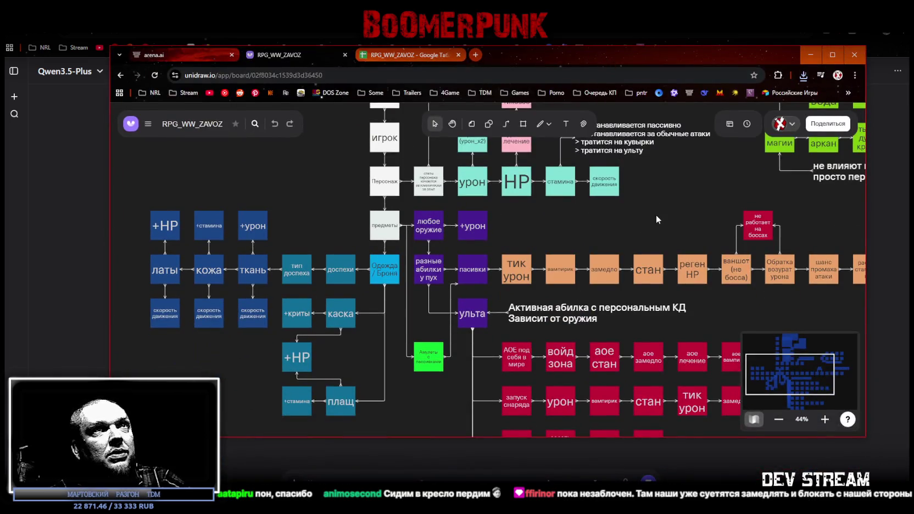
pyautogui.scroll(-5, 655, 215)
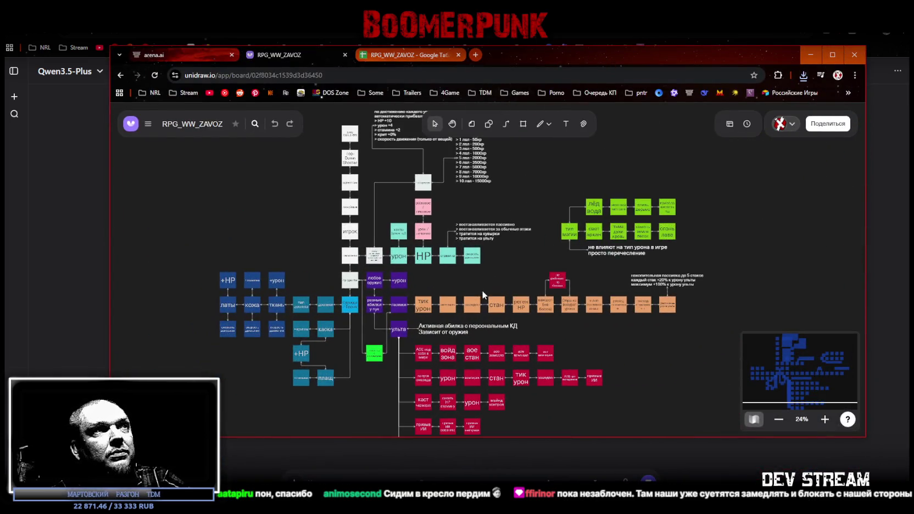
pyautogui.scroll(-3, 484, 323)
pyautogui.scroll(5, 440, 324)
pyautogui.moveTo(431, 325)
pyautogui.mouseDown()
pyautogui.moveTo(456, 296)
pyautogui.moveTo(469, 233)
pyautogui.mouseUp()
pyautogui.moveTo(524, 57); pyautogui.dragTo(521, 75)
pyautogui.hotkey('alt', 'Tab')
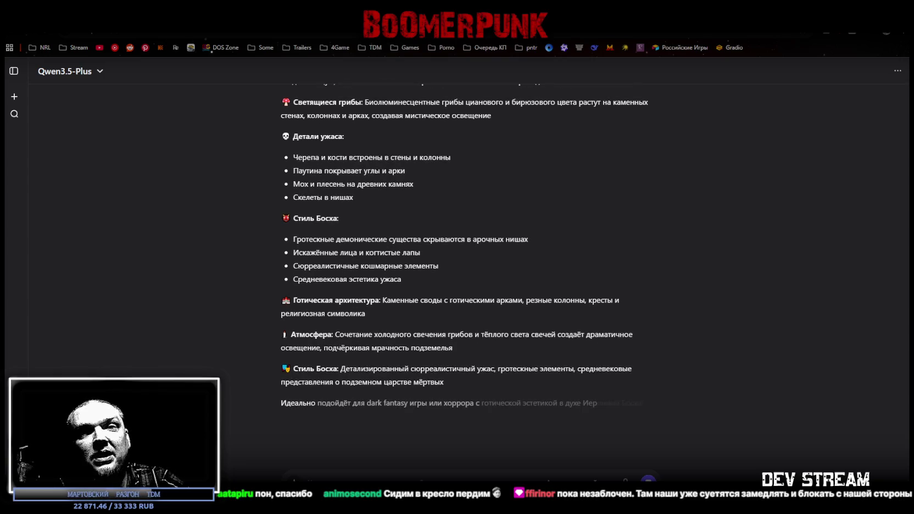
pyautogui.scroll(6, 461, 316)
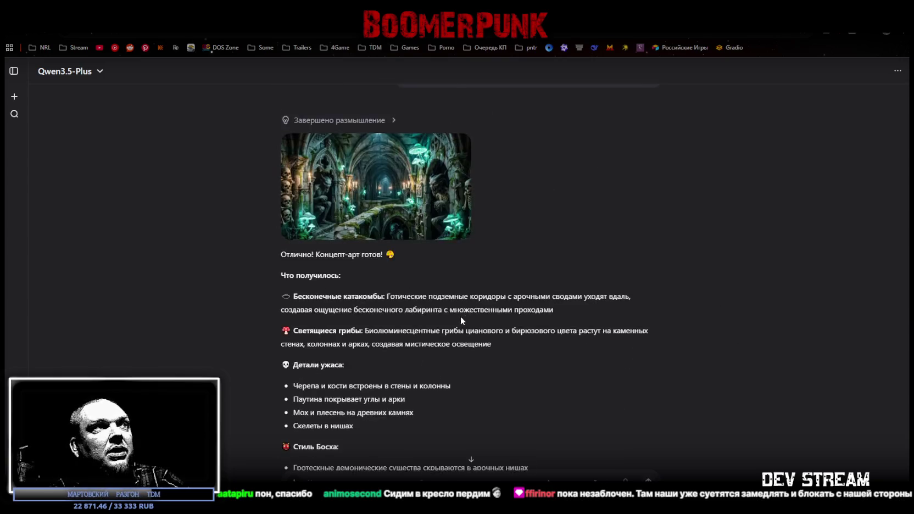
pyautogui.scroll(-1, 374, 276)
pyautogui.click(374, 275)
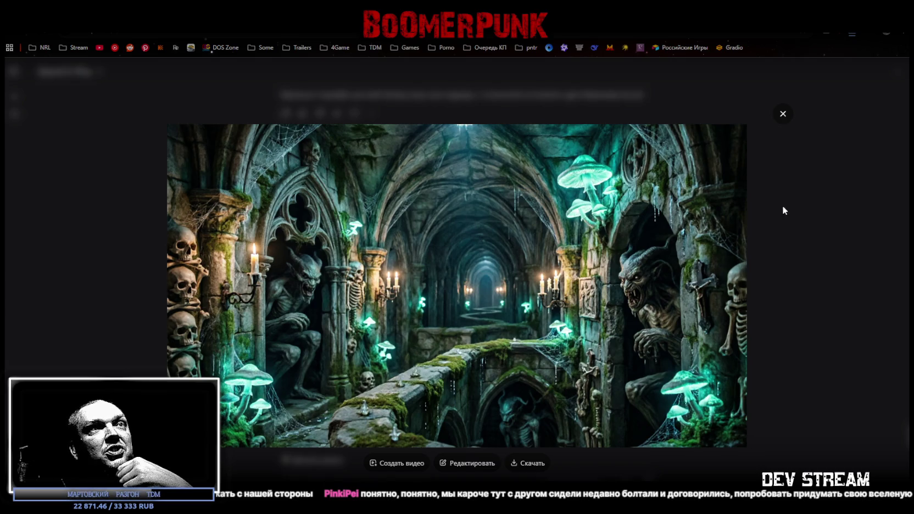
pyautogui.click(783, 115)
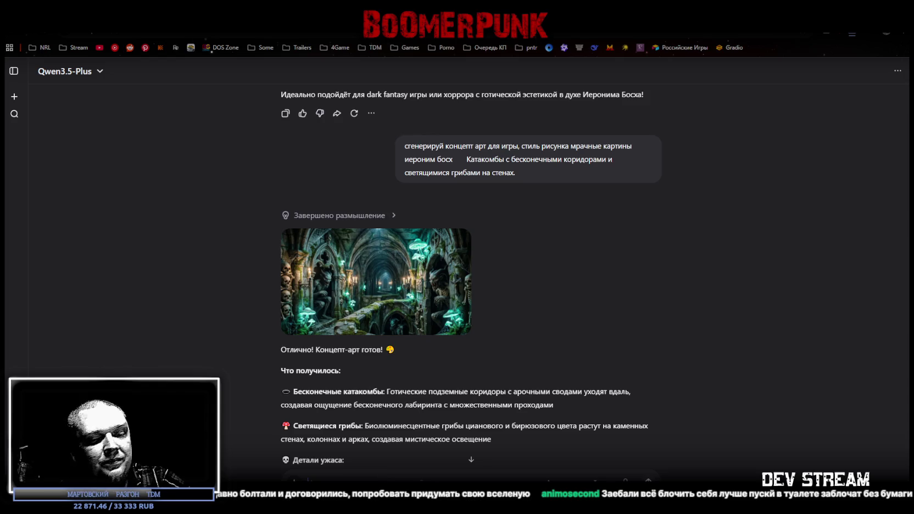
pyautogui.hotkey('ctrl', 'v')
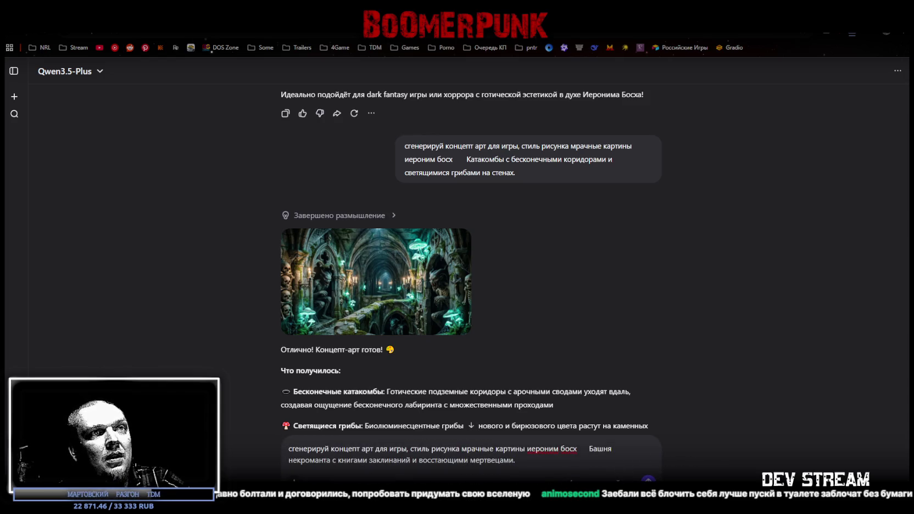
# Step: Send the necromancer tower prompt and download the generated image
pyautogui.press('Return')
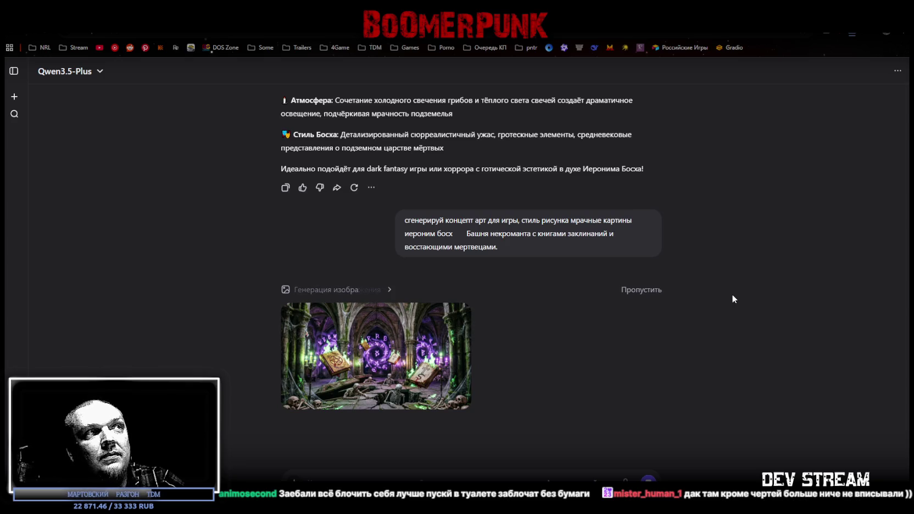
pyautogui.moveTo(450, 390)
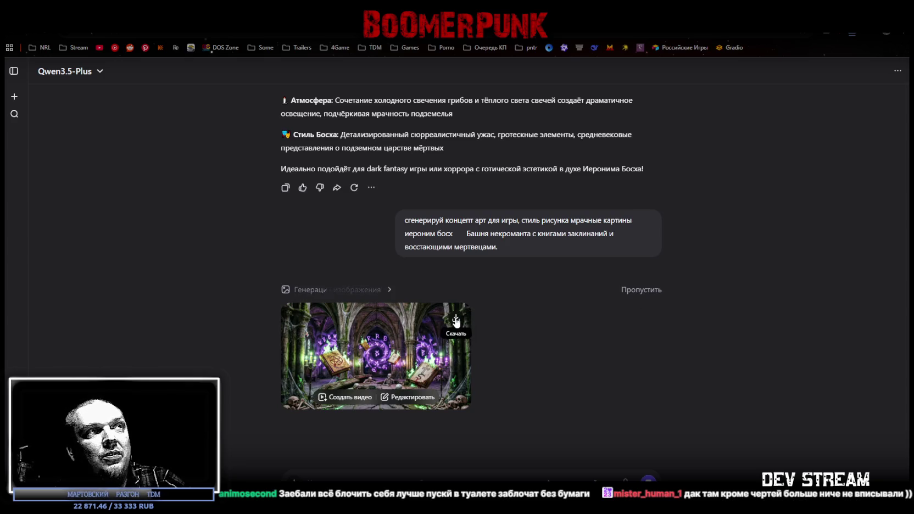
pyautogui.click(457, 323)
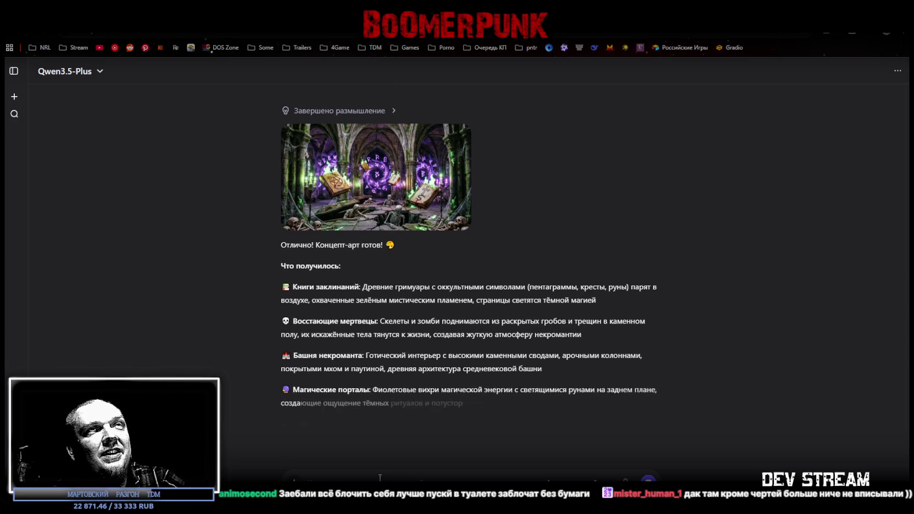
# Step: Enter the Bosch-style battlefield-of-swords prompt as the next request
pyautogui.scroll(5, 348, 192)
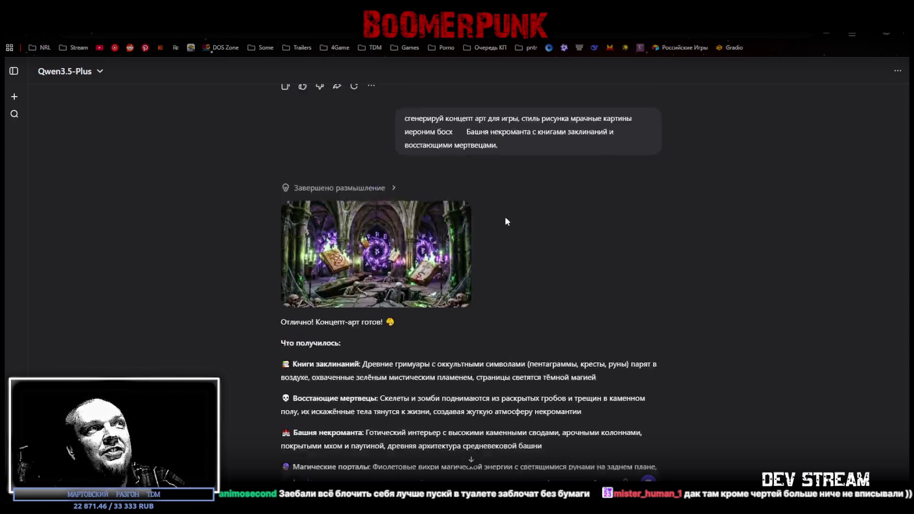
pyautogui.scroll(-5, 407, 308)
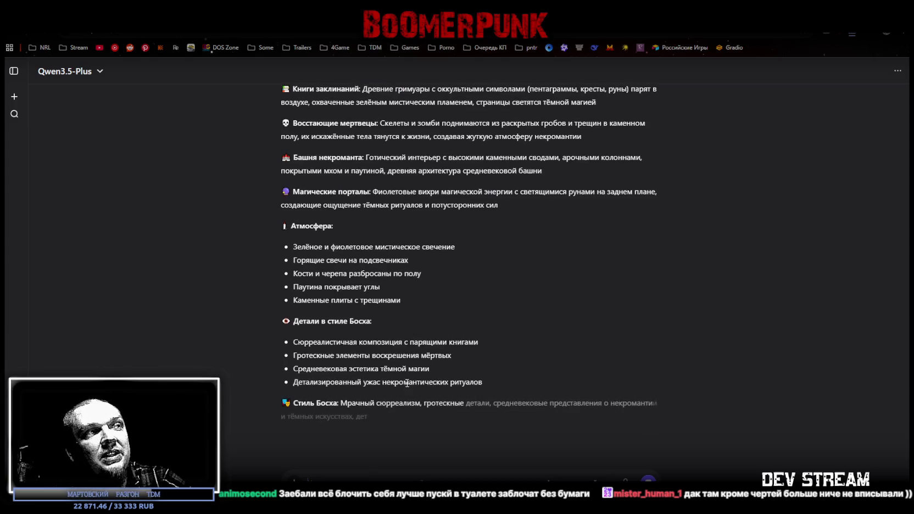
pyautogui.hotkey('ctrl', 'v')
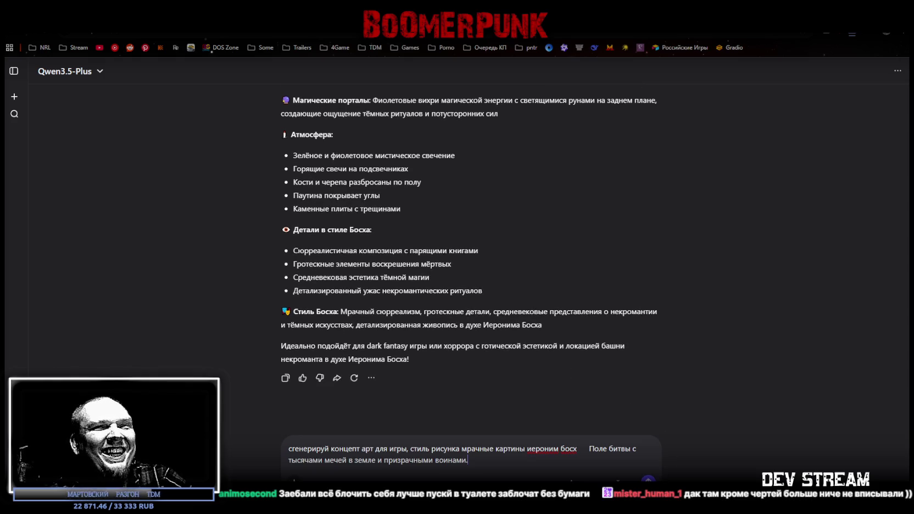
# Step: Send the battlefield prompt with thousands of swords and ghostly warriors
pyautogui.press('Return')
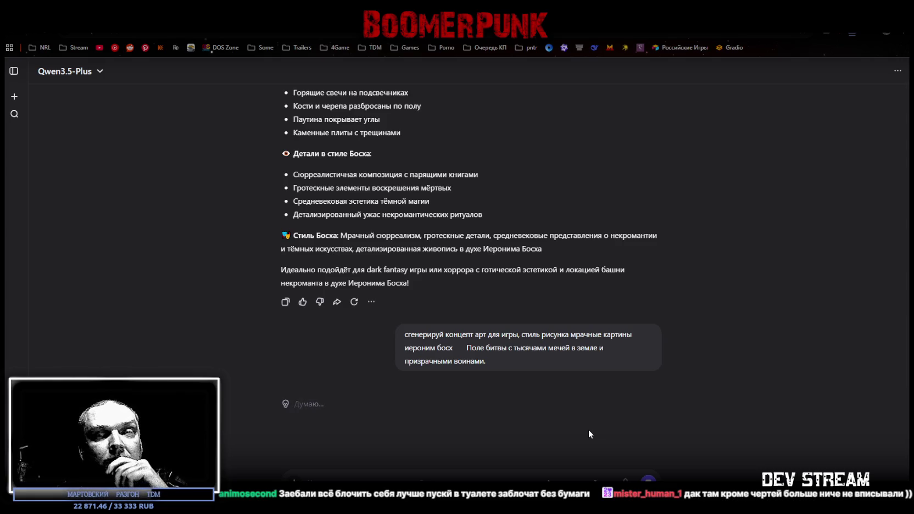
pyautogui.scroll(5, 592, 377)
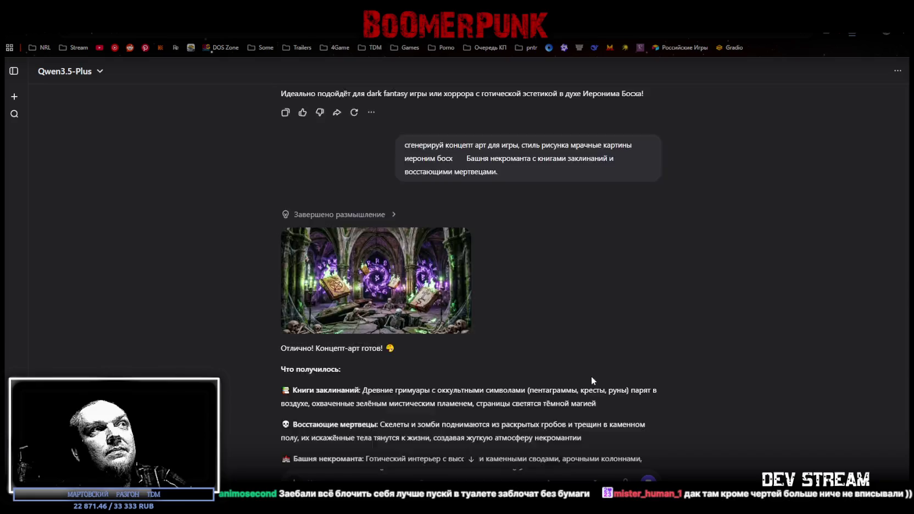
pyautogui.scroll(-5, 591, 377)
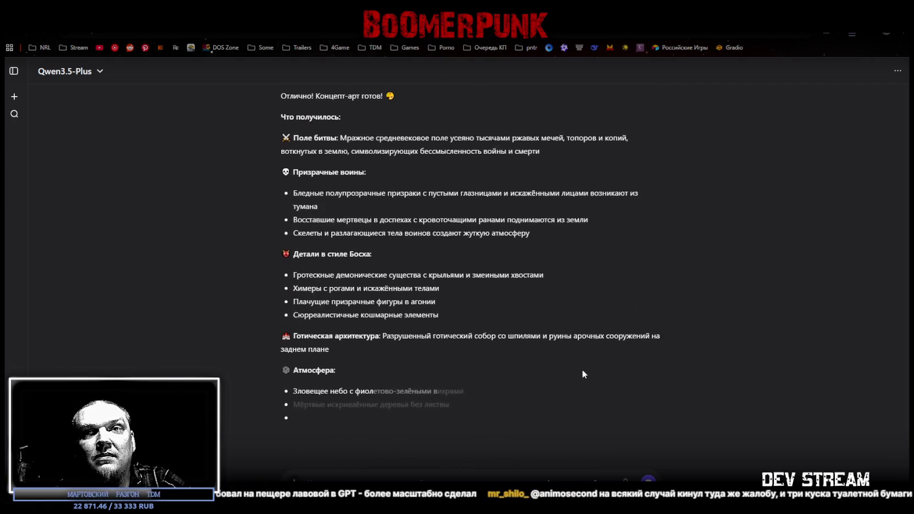
# Step: Download the generated battlefield image and switch to the Unity editor
pyautogui.scroll(3, 583, 371)
pyautogui.scroll(3, 581, 369)
pyautogui.moveTo(466, 246)
pyautogui.click(455, 249)
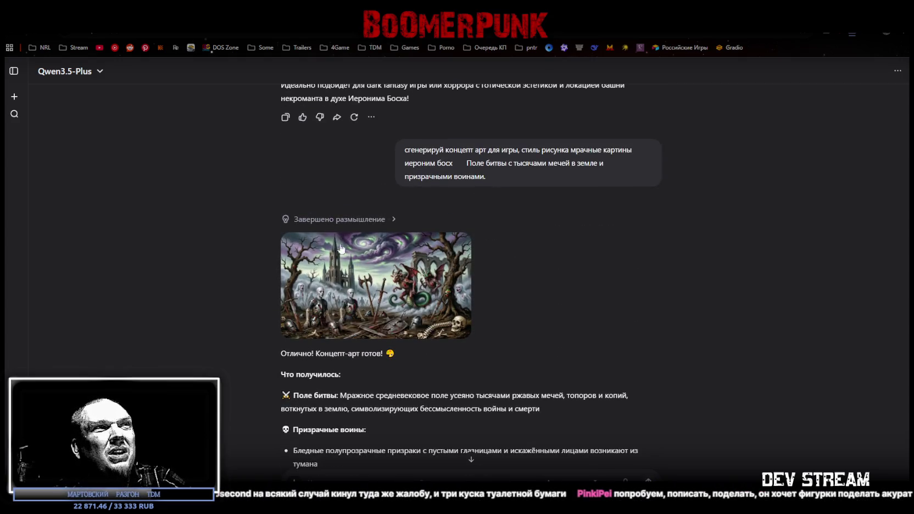
pyautogui.scroll(-5, 390, 304)
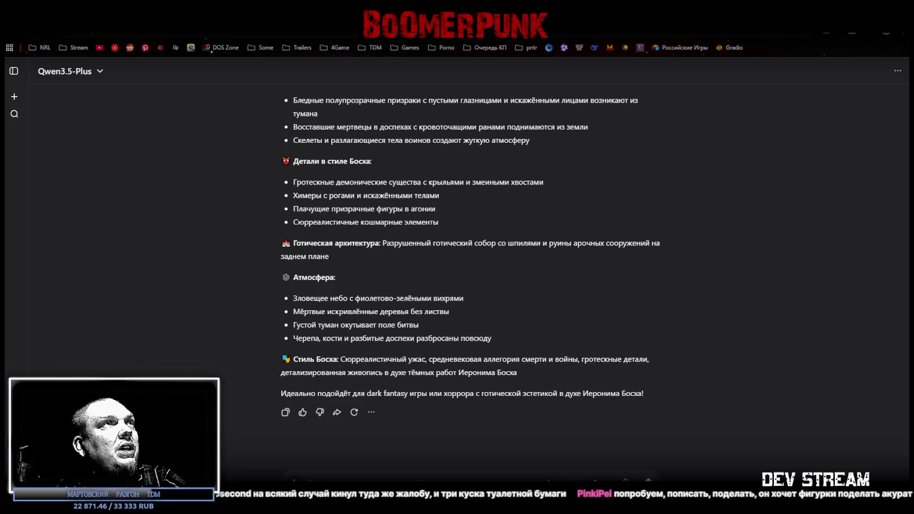
pyautogui.hotkey('alt', 'Tab')
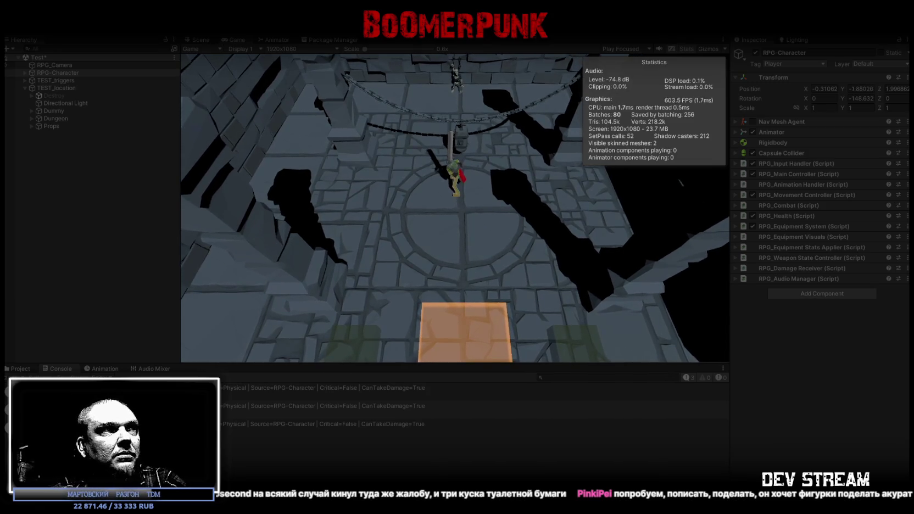
# Step: Playtest the dungeon by walking with clicks and S/W and swinging the sword, then switch to ChatGPT
pyautogui.click(459, 194)
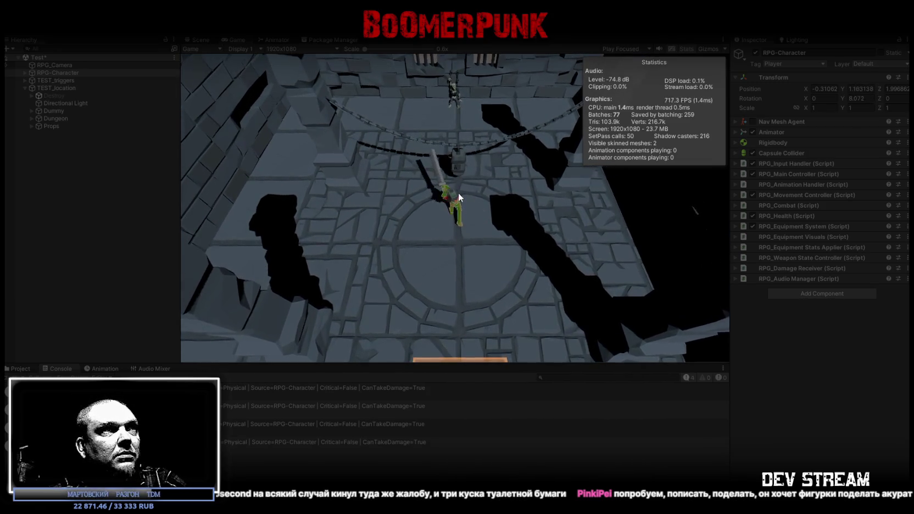
pyautogui.click(459, 192)
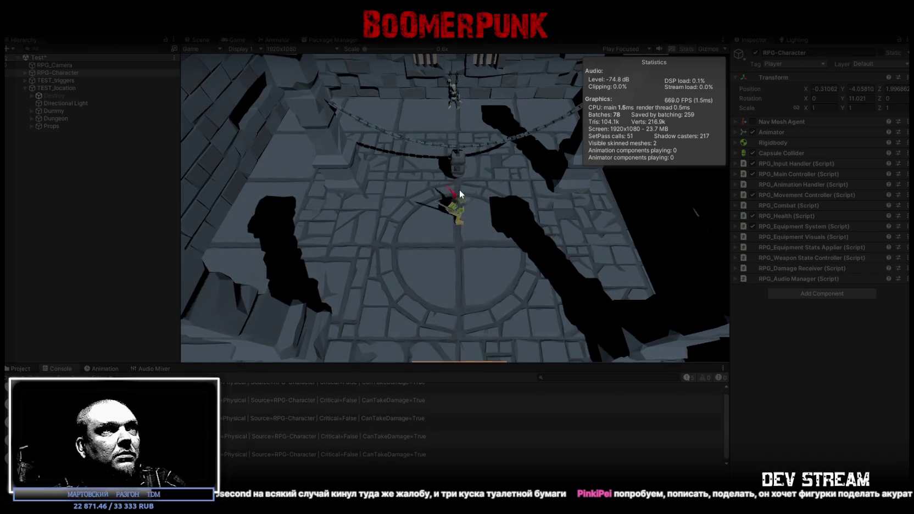
pyautogui.press('s')
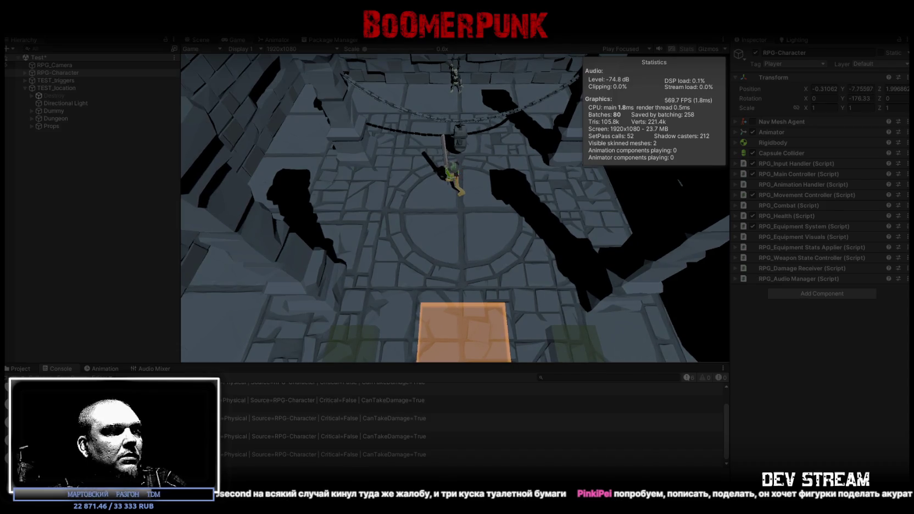
pyautogui.press('w')
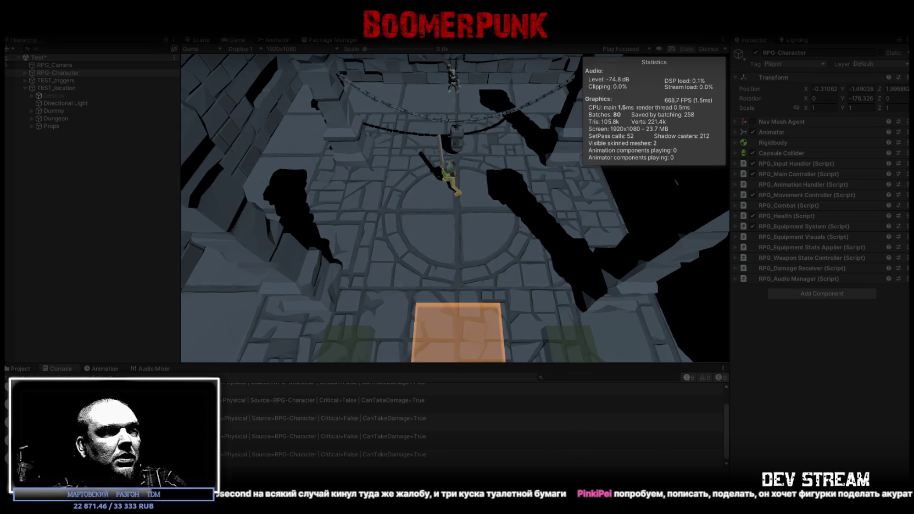
pyautogui.hotkey('alt', 'Tab')
pyautogui.scroll(-15, 552, 201)
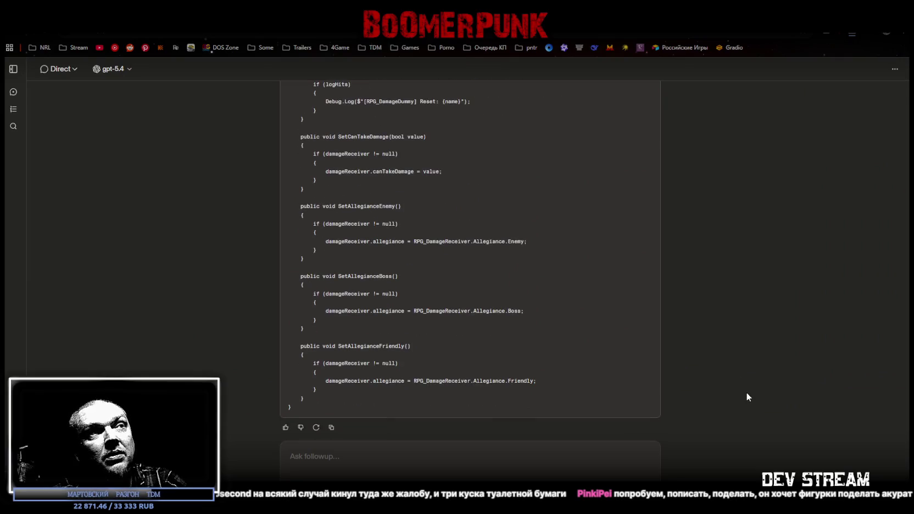
pyautogui.scroll(20, 743, 392)
pyautogui.scroll(-20, 763, 163)
pyautogui.scroll(20, 766, 153)
pyautogui.scroll(-20, 761, 134)
pyautogui.scroll(15, 760, 132)
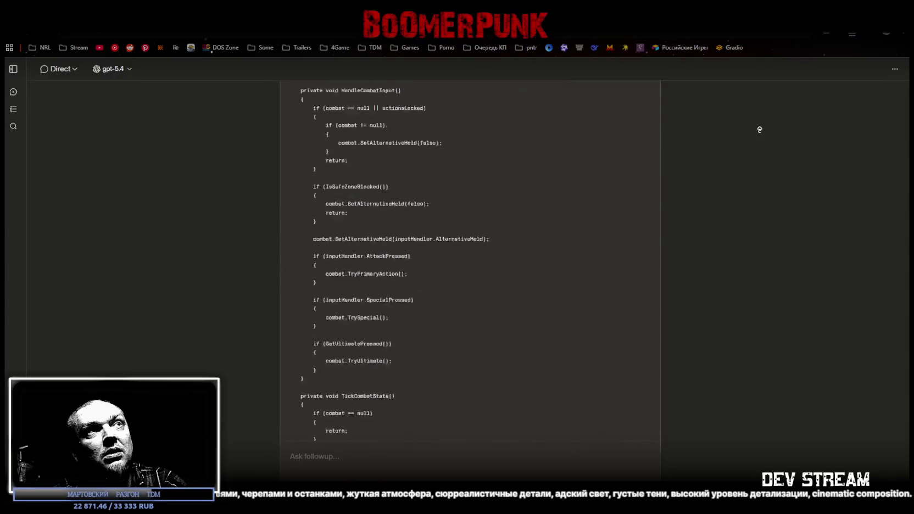
pyautogui.scroll(-20, 760, 130)
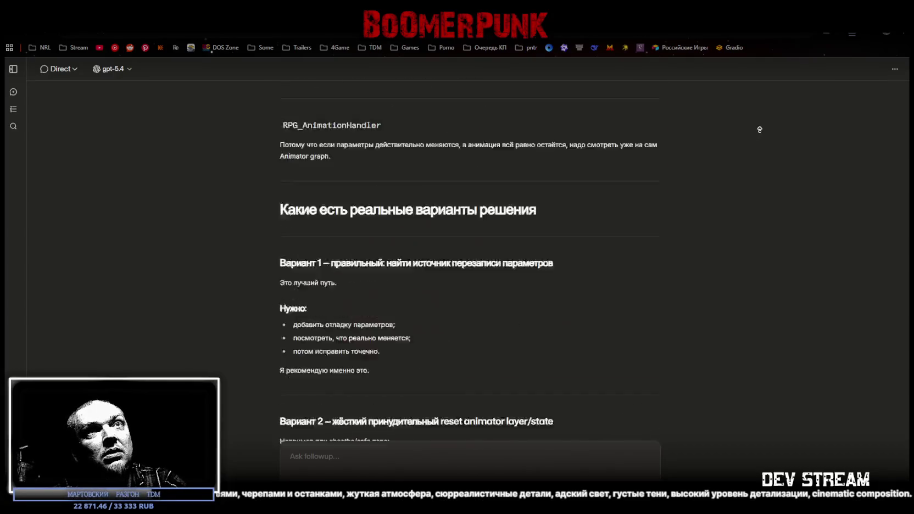
pyautogui.scroll(20, 760, 130)
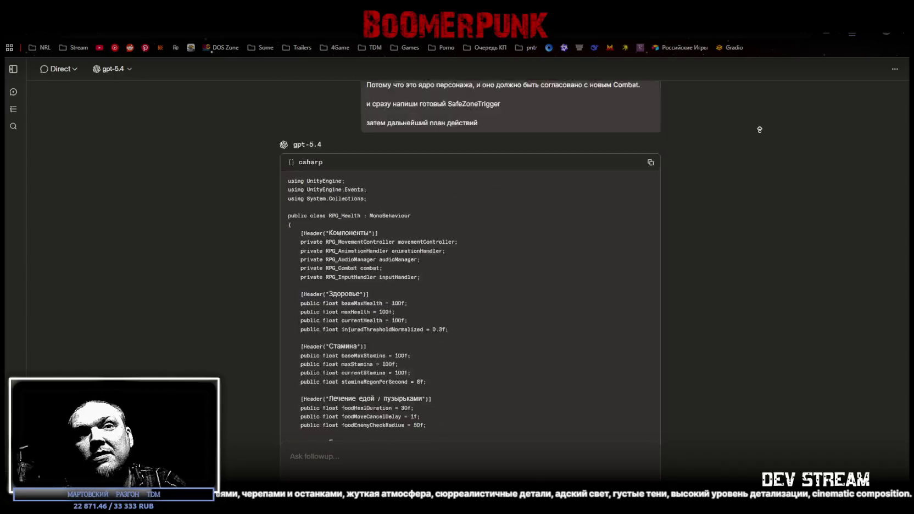
pyautogui.scroll(10, 760, 130)
pyautogui.scroll(20, 760, 129)
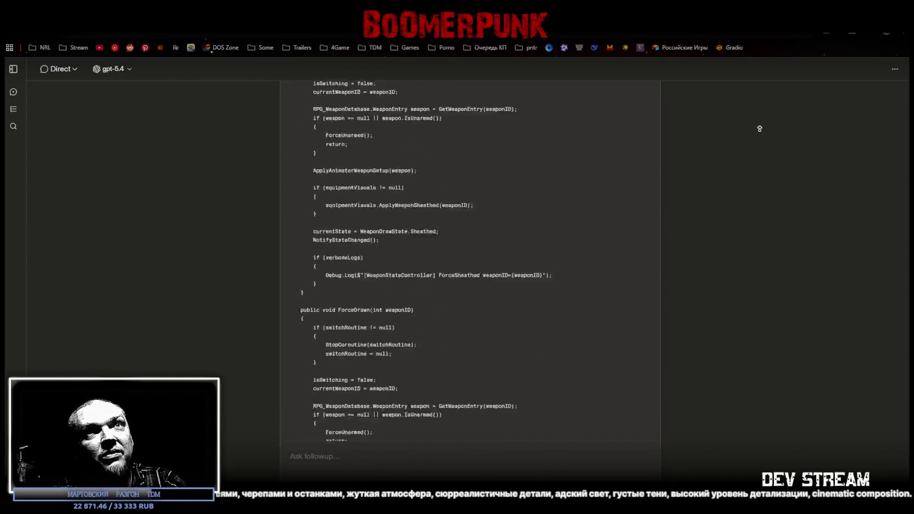
pyautogui.scroll(20, 760, 129)
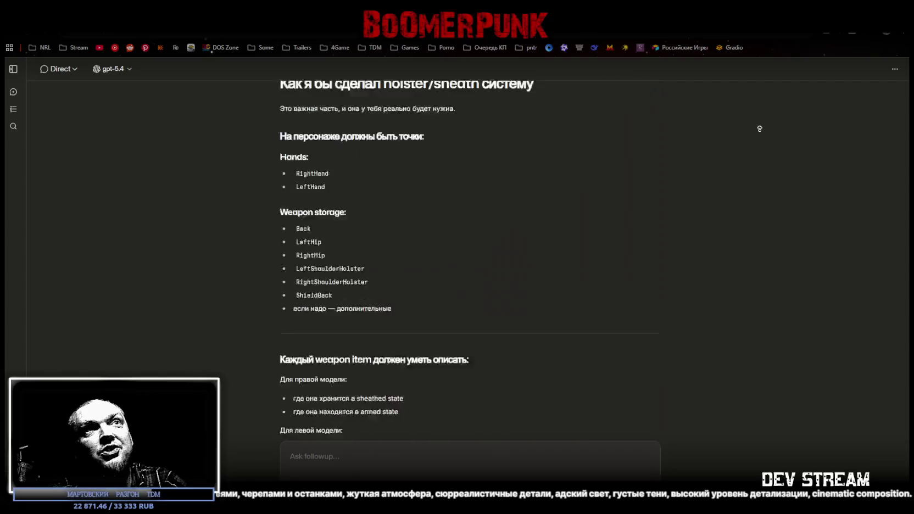
pyautogui.scroll(15, 760, 126)
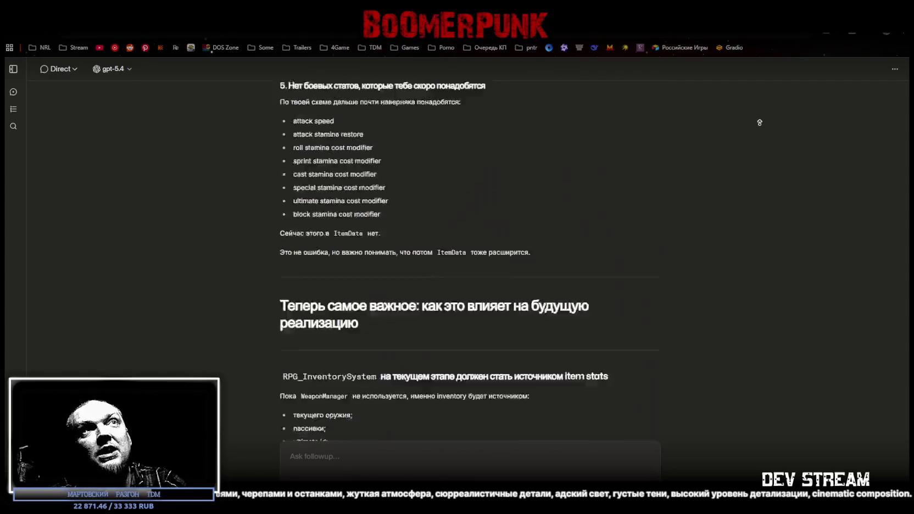
pyautogui.scroll(20, 760, 123)
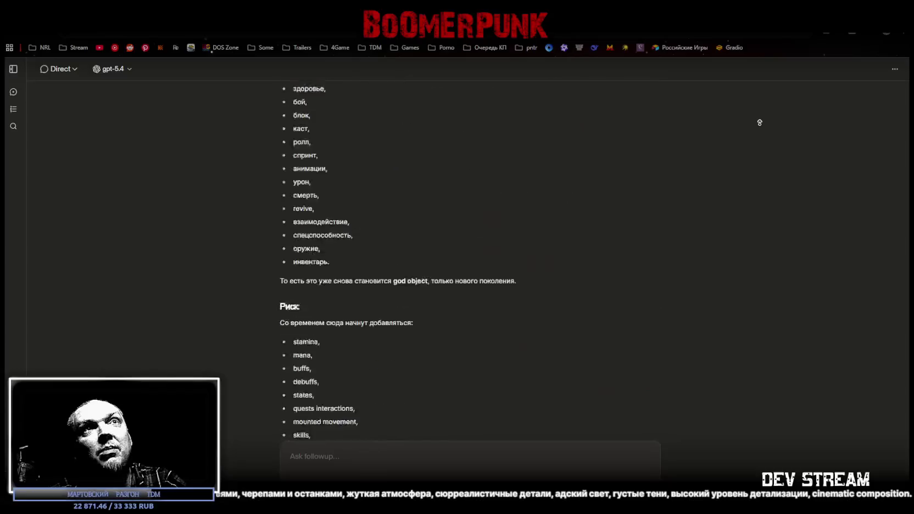
pyautogui.scroll(20, 760, 122)
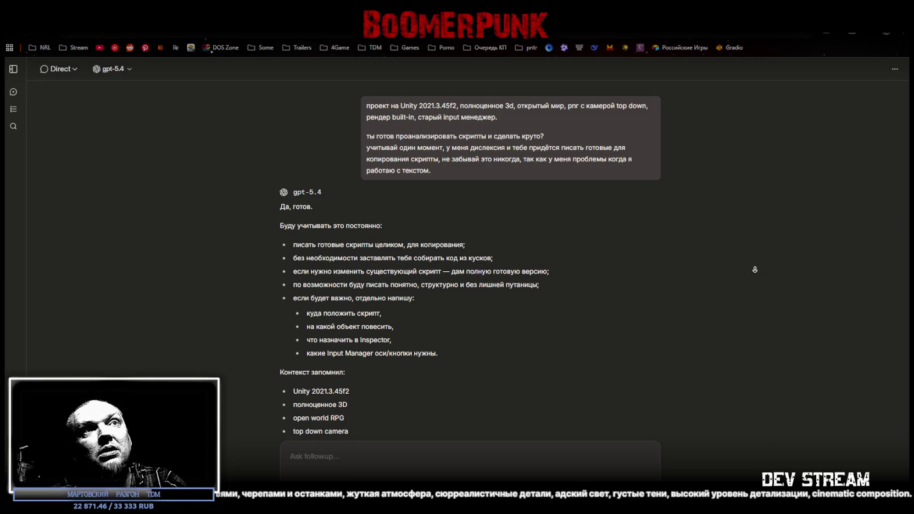
pyautogui.scroll(-15, 755, 264)
pyautogui.scroll(-15, 761, 345)
pyautogui.scroll(-10, 761, 345)
pyautogui.scroll(-10, 740, 375)
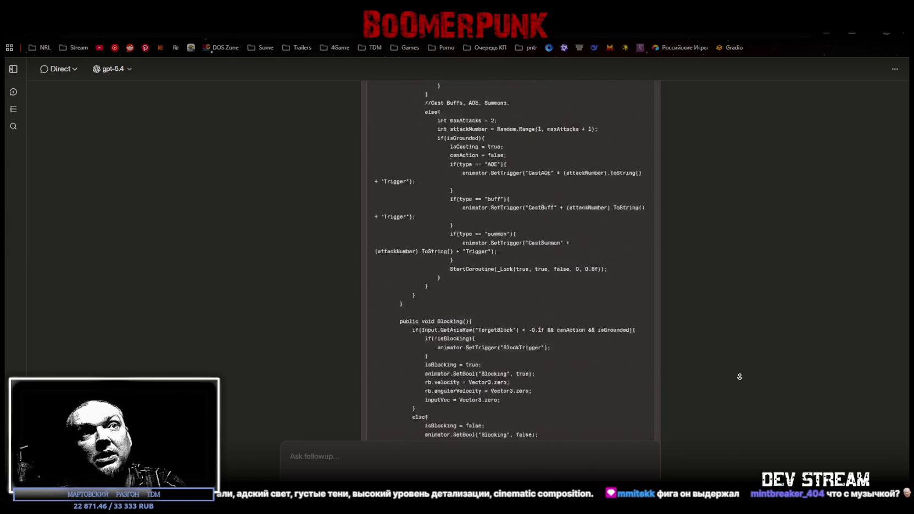
pyautogui.scroll(-20, 746, 394)
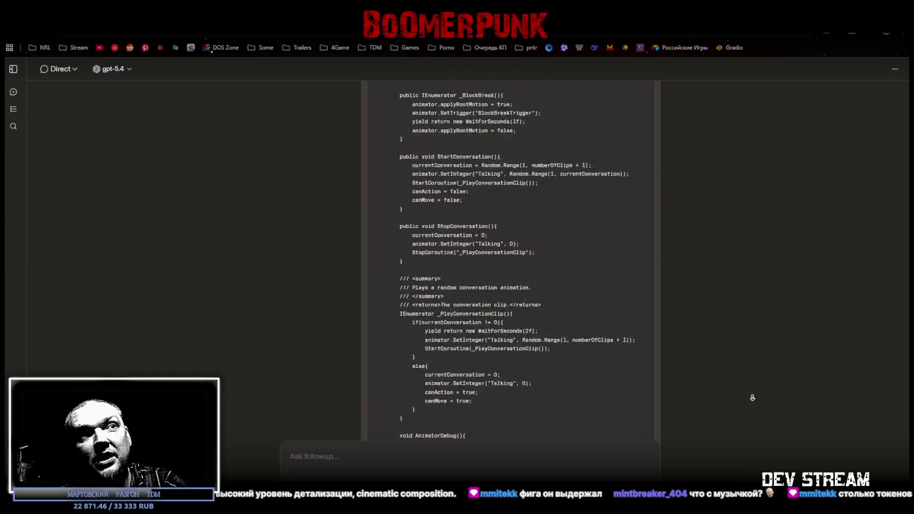
pyautogui.scroll(20, 759, 396)
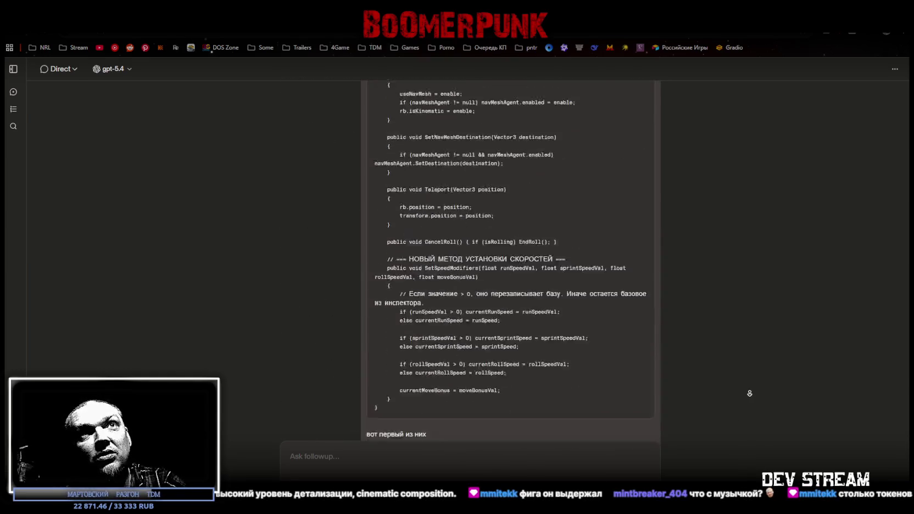
pyautogui.scroll(10, 749, 391)
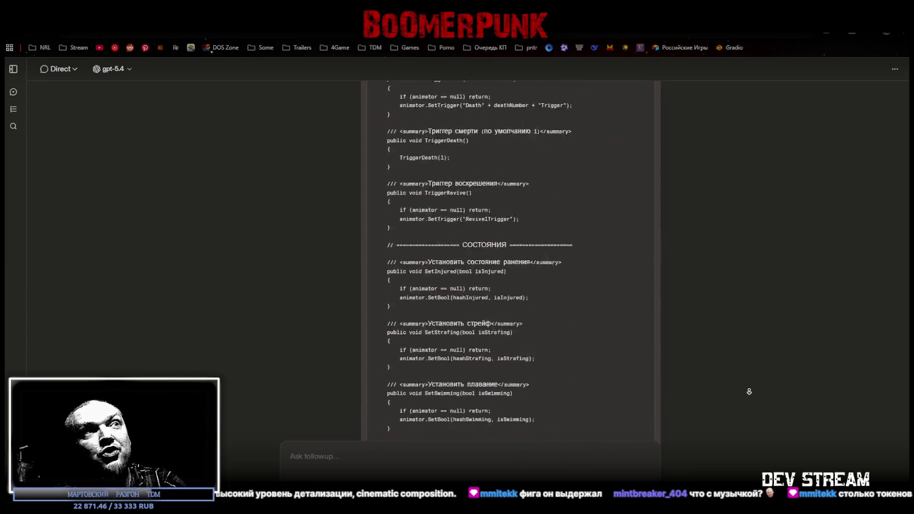
pyautogui.scroll(-15, 749, 392)
pyautogui.scroll(10, 749, 391)
pyautogui.scroll(-20, 749, 391)
pyautogui.scroll(-20, 749, 391)
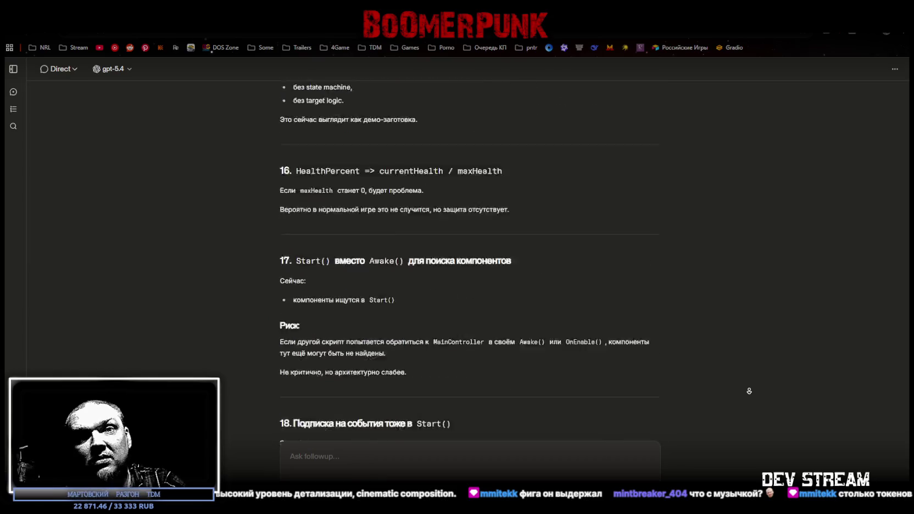
pyautogui.scroll(-20, 749, 392)
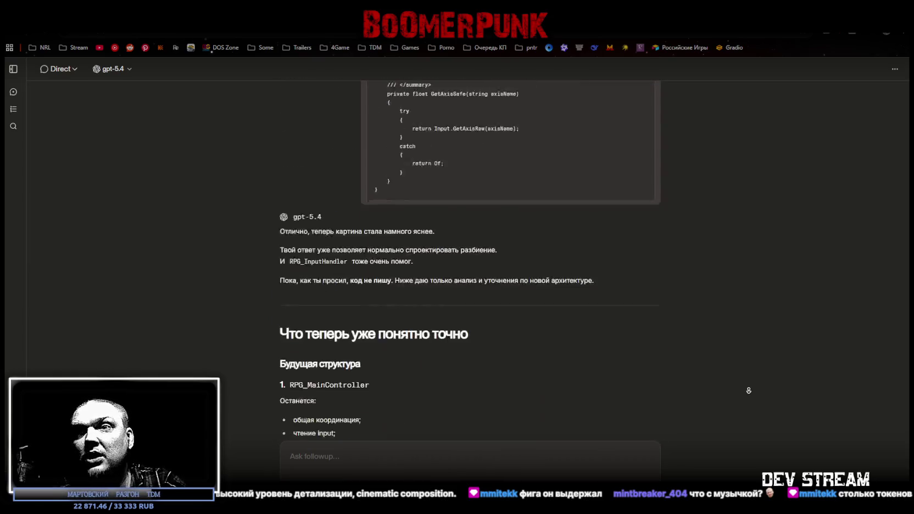
pyautogui.scroll(-20, 749, 391)
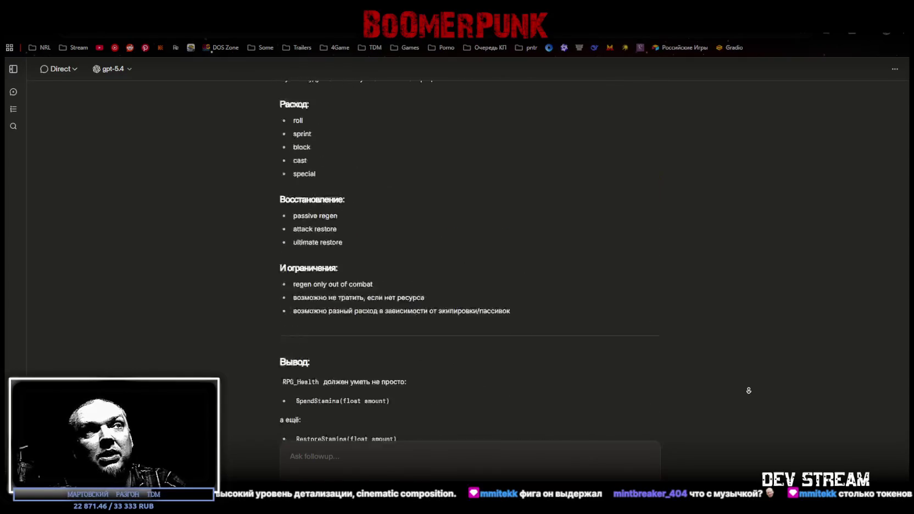
pyautogui.scroll(-20, 748, 390)
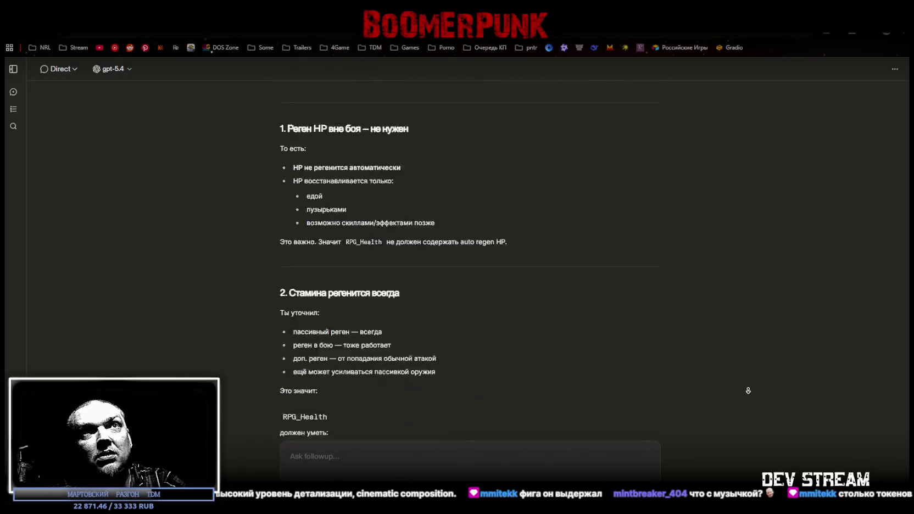
pyautogui.scroll(-20, 749, 391)
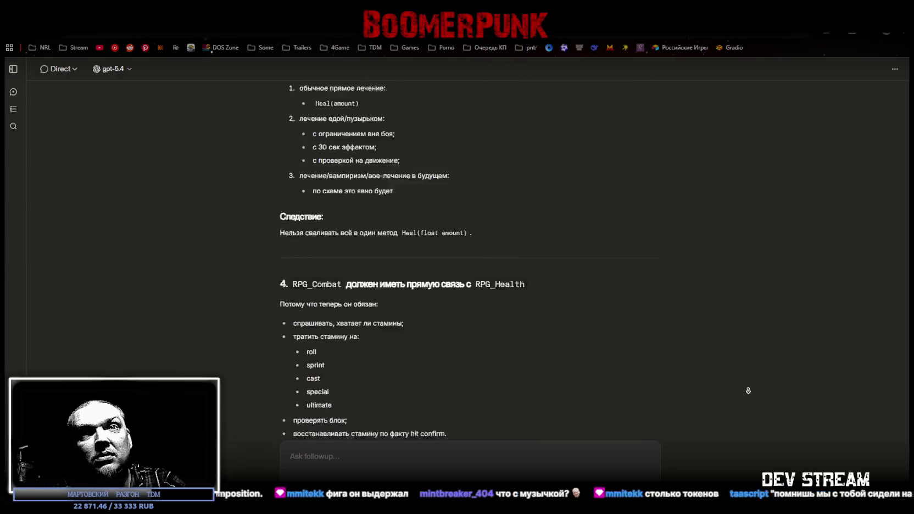
pyautogui.scroll(-15, 749, 391)
pyautogui.scroll(-10, 748, 390)
pyautogui.scroll(-20, 749, 391)
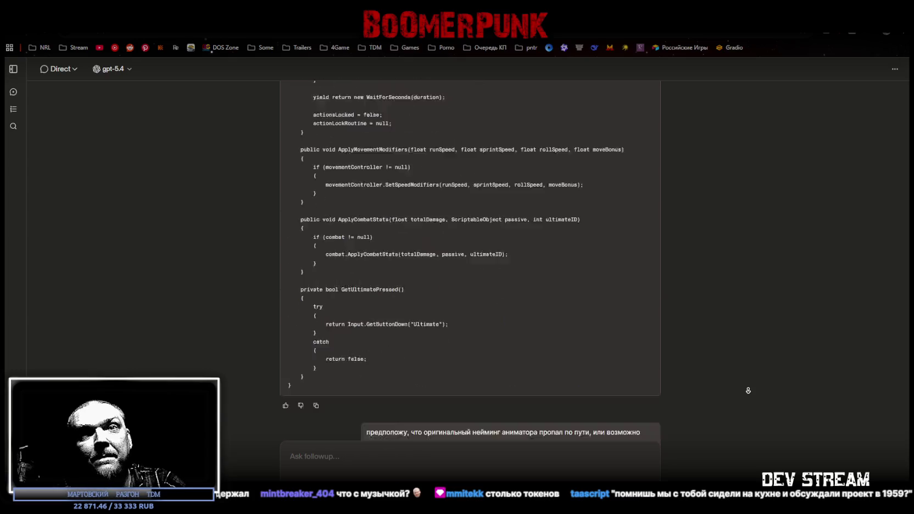
pyautogui.scroll(-20, 749, 391)
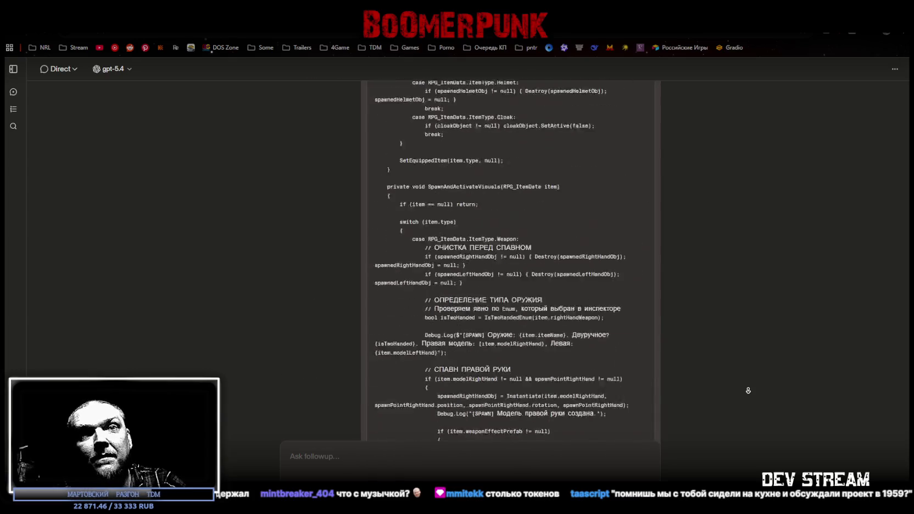
pyautogui.scroll(-10, 748, 391)
pyautogui.scroll(-10, 748, 391)
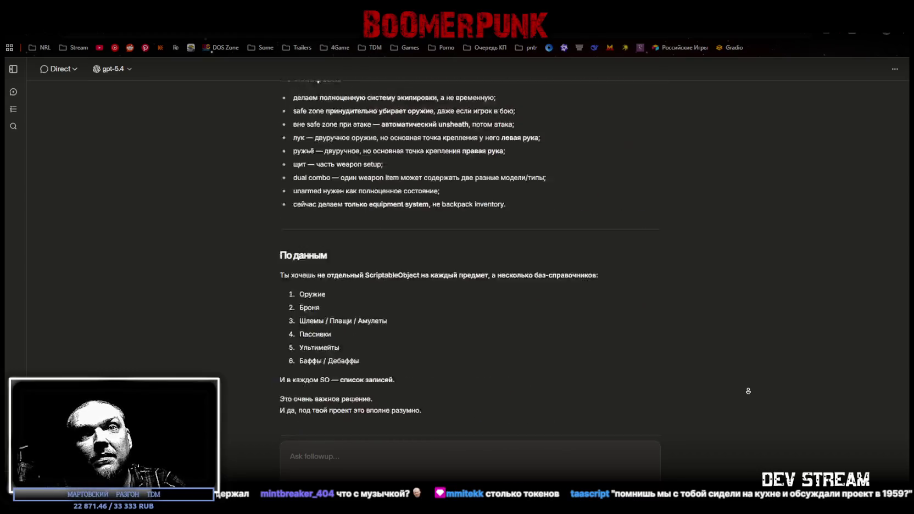
pyautogui.scroll(-20, 755, 439)
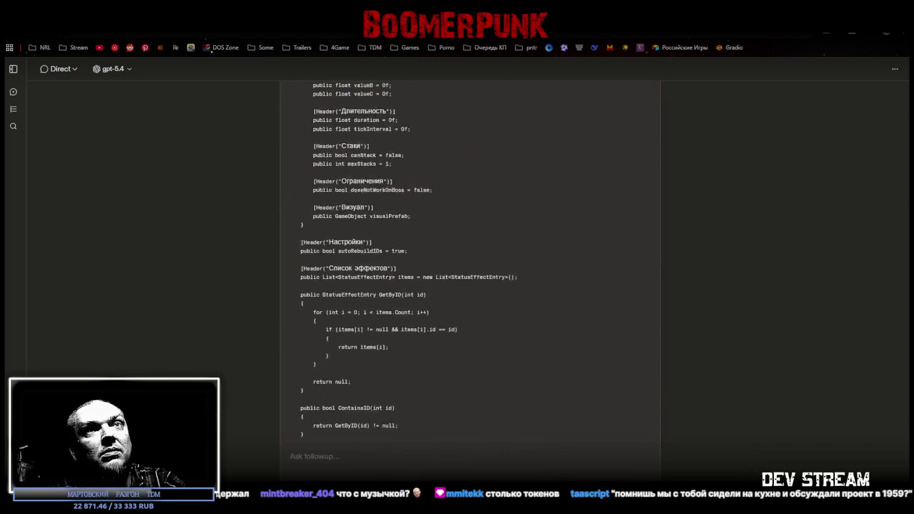
pyautogui.scroll(20, 752, 472)
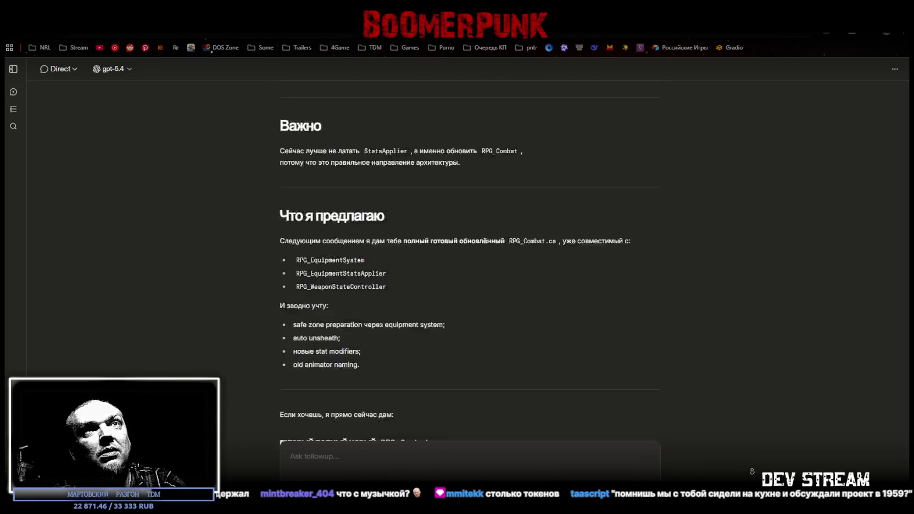
pyautogui.scroll(20, 752, 472)
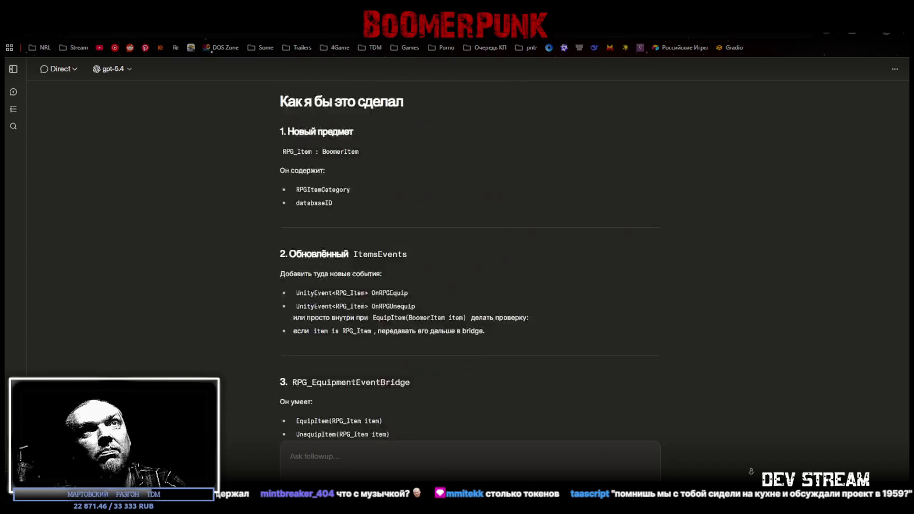
pyautogui.scroll(10, 750, 471)
pyautogui.scroll(20, 750, 471)
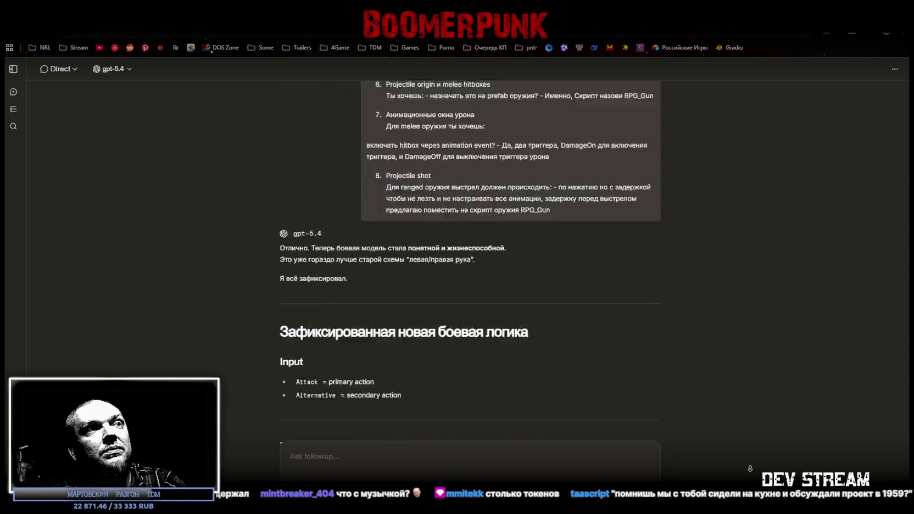
pyautogui.scroll(10, 750, 468)
pyautogui.scroll(20, 750, 468)
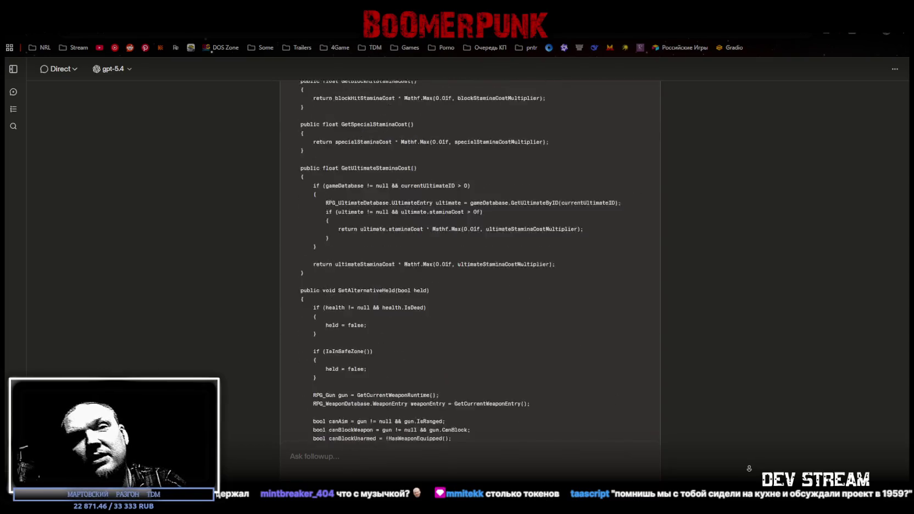
pyautogui.scroll(20, 749, 469)
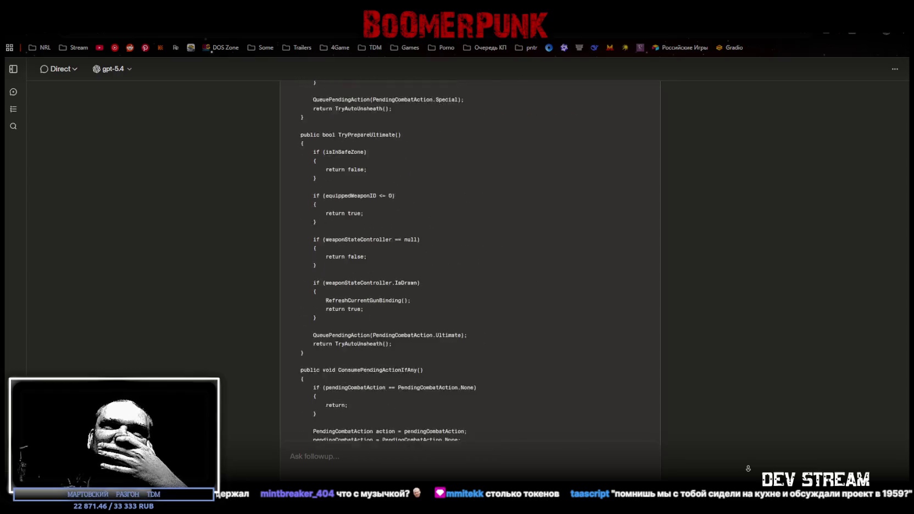
pyautogui.scroll(20, 749, 469)
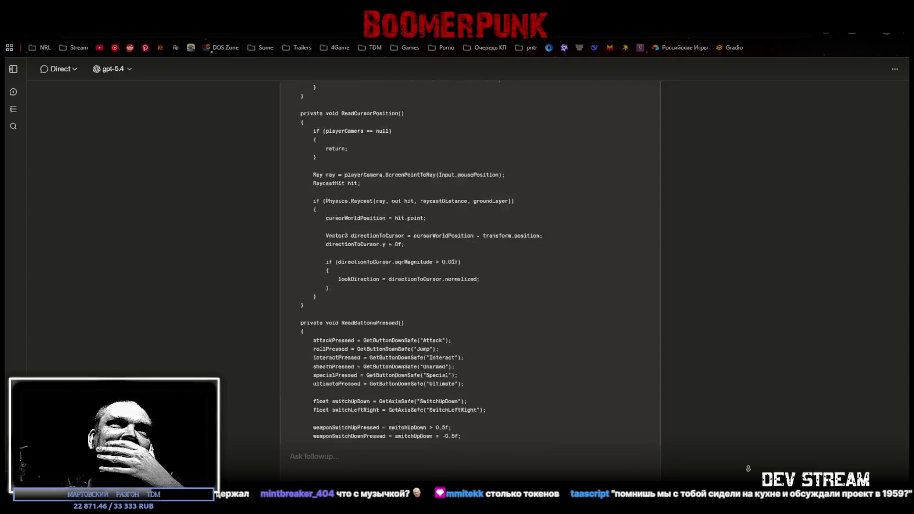
pyautogui.scroll(20, 749, 469)
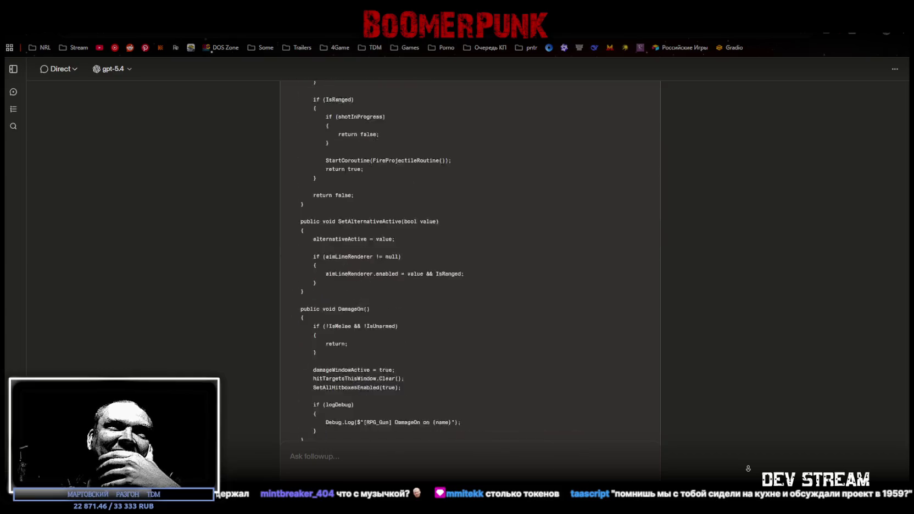
pyautogui.scroll(20, 748, 469)
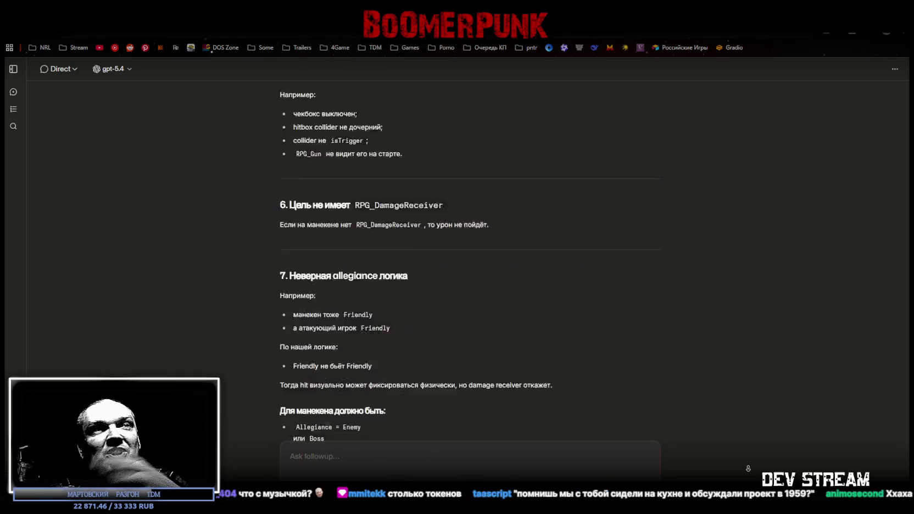
pyautogui.scroll(-10, 748, 469)
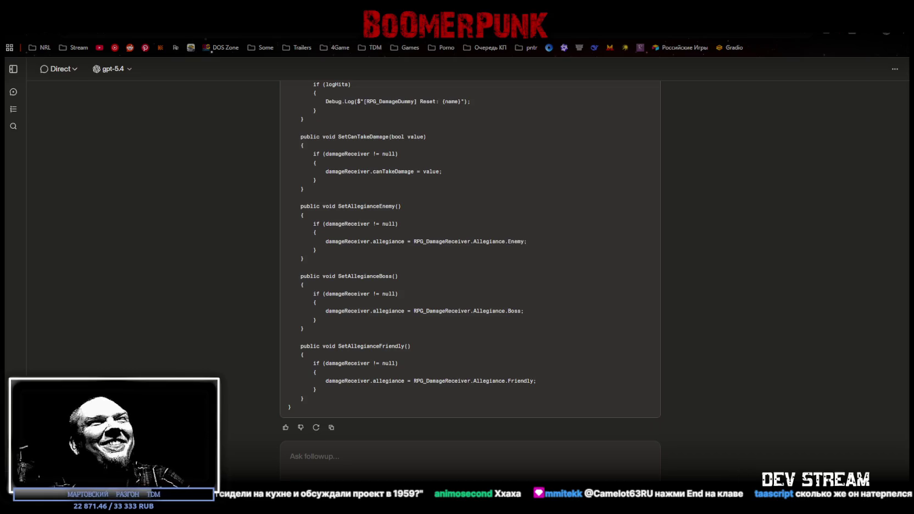
pyautogui.hotkey('alt', 'Tab')
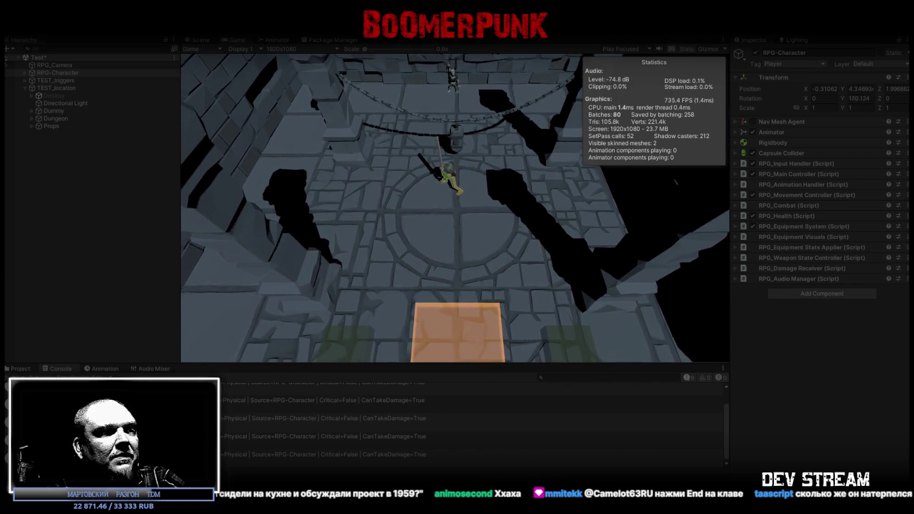
# Step: Return to Qwen Chat and scroll up to the battlefield concept art
pyautogui.hotkey('alt', 'Tab')
pyautogui.scroll(5, 446, 407)
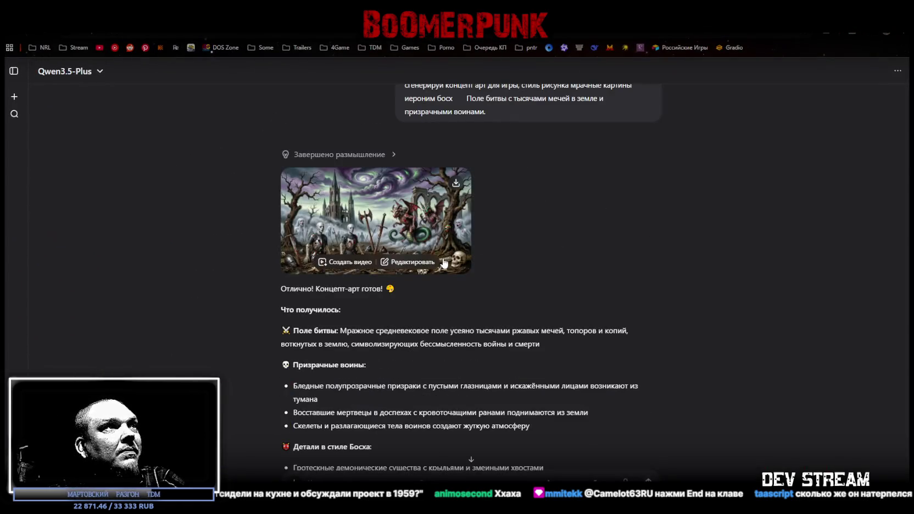
# Step: Paste the Bosch-style demon cave prompt into the message box
pyautogui.scroll(-5, 445, 407)
pyautogui.click(396, 477)
pyautogui.write('А попробуй тот же промт у себя - Создай мрачный концепт-арт для игры в духе зловещей средневековой живописи, вдохновлённой Иеронимом Босхом: огромная пещера демонов, раскалённые лавовые реки, стены, украшенные костяными трофеями, черепами и останками, жуткая атмосфера, сюрреалистичные детали, адский свет, густые тени, высокий уровень детализации, cinematic composition.')
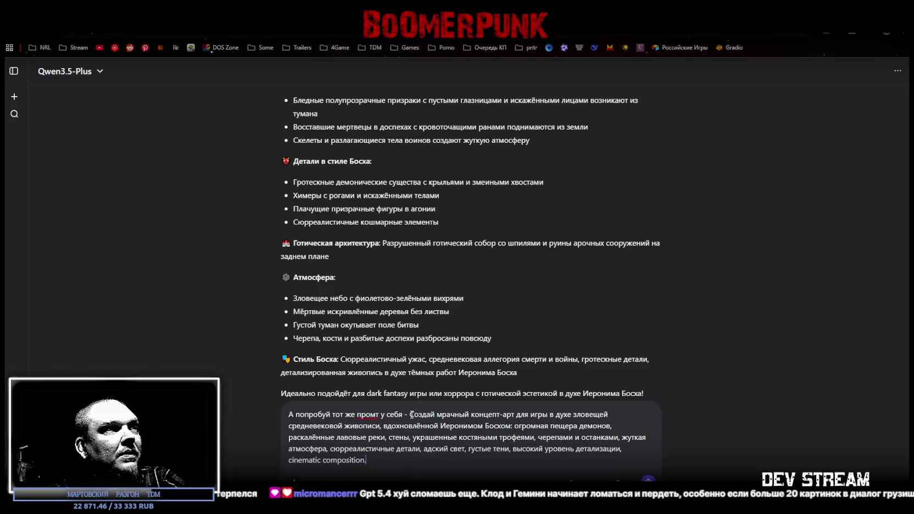
pyautogui.scroll(-2, 371, 335)
pyautogui.scroll(10, 371, 335)
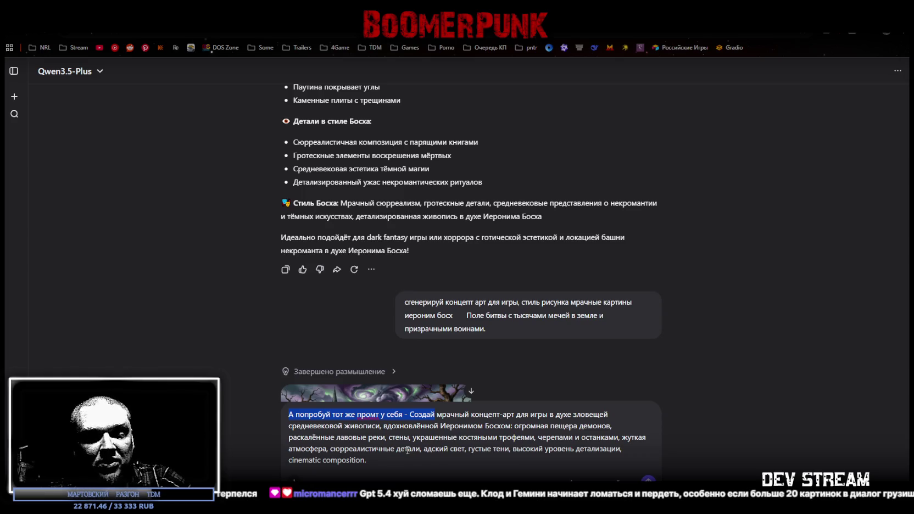
# Step: Replace the garbled first word with 'Сгенерируй' and send the prompt
pyautogui.write('Cutythbheq')
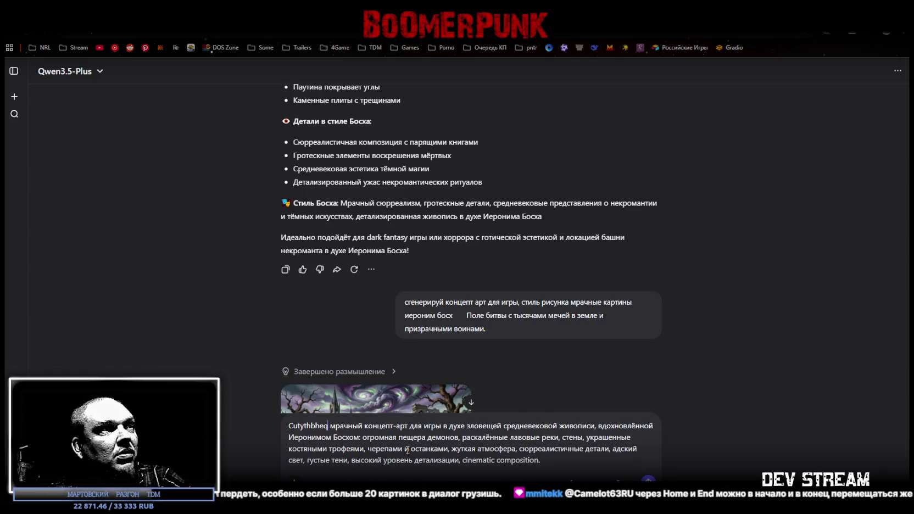
pyautogui.hotkey('ctrl', 'shift', 'Left')
pyautogui.press('BackSpace')
pyautogui.write('Сгенерируй')
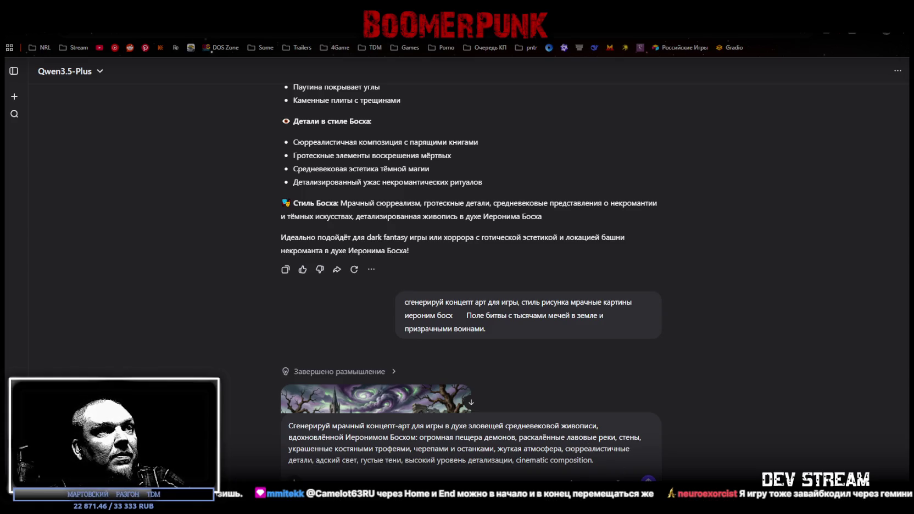
pyautogui.press('Return')
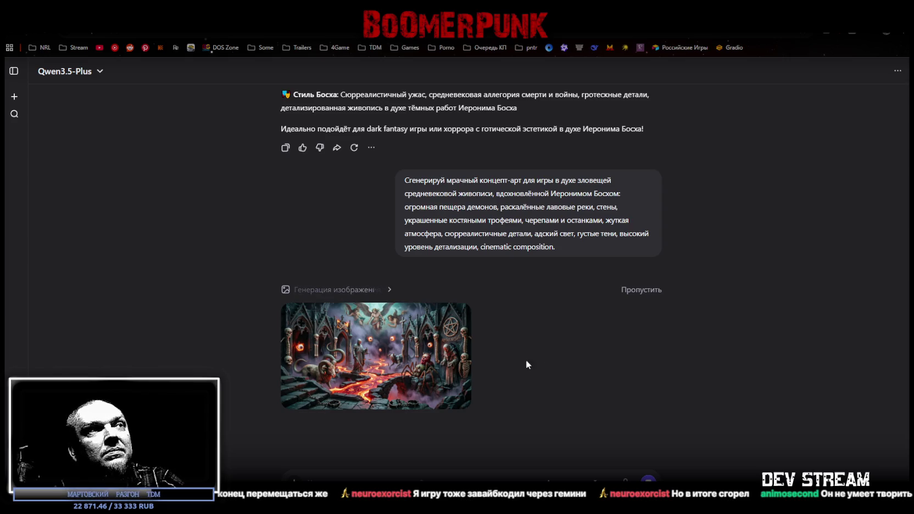
# Step: Open the generated demon cavern image at full size
pyautogui.click(407, 365)
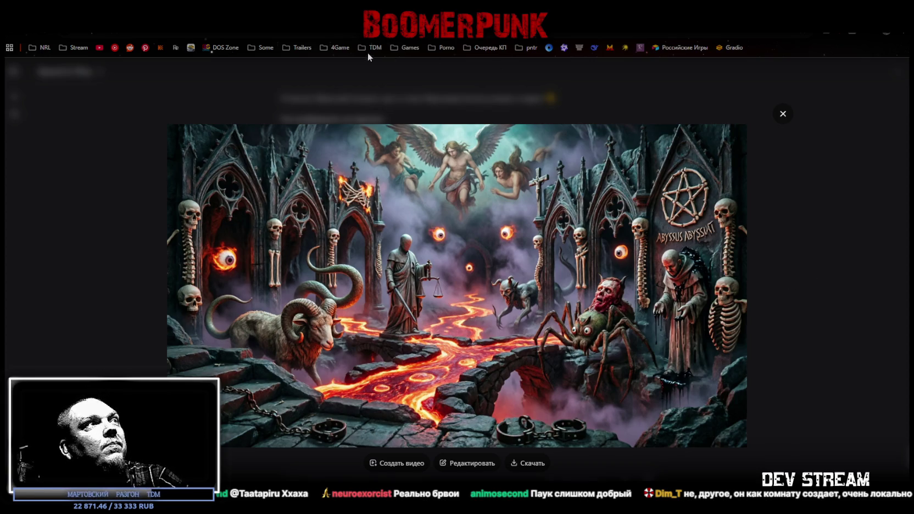
# Step: Switch from the full-size demon cavern image to the running Unity game
pyautogui.hotkey('alt', 'Tab')
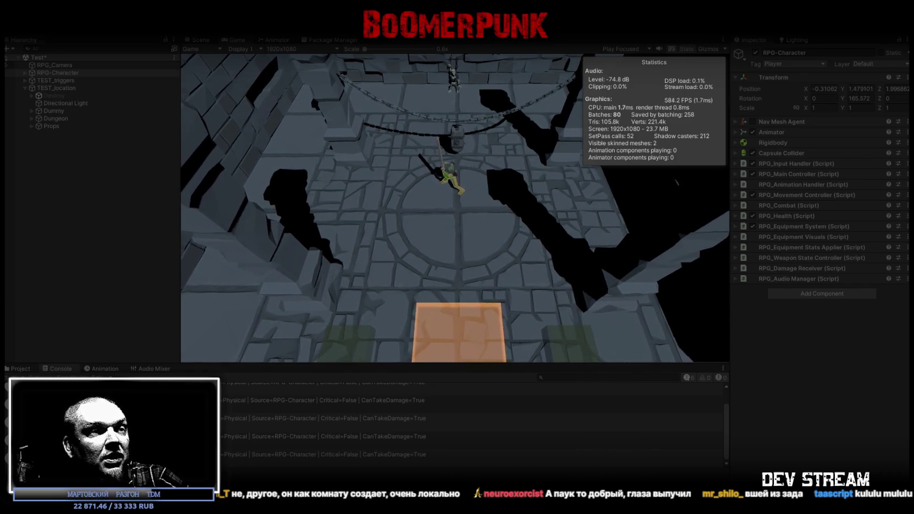
# Step: Return to the Qwen Chat browser and maximize its window to show the demon cave art
pyautogui.hotkey('alt', 'Tab')
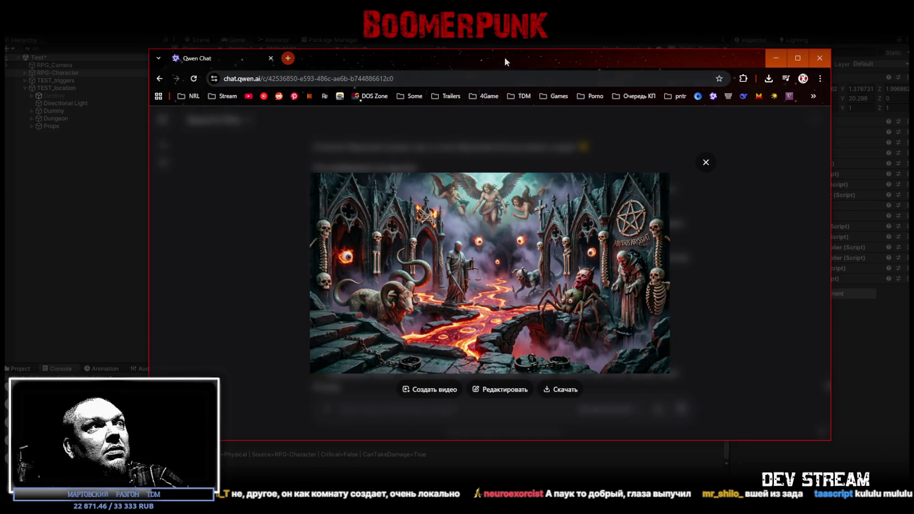
pyautogui.doubleClick(504, 91)
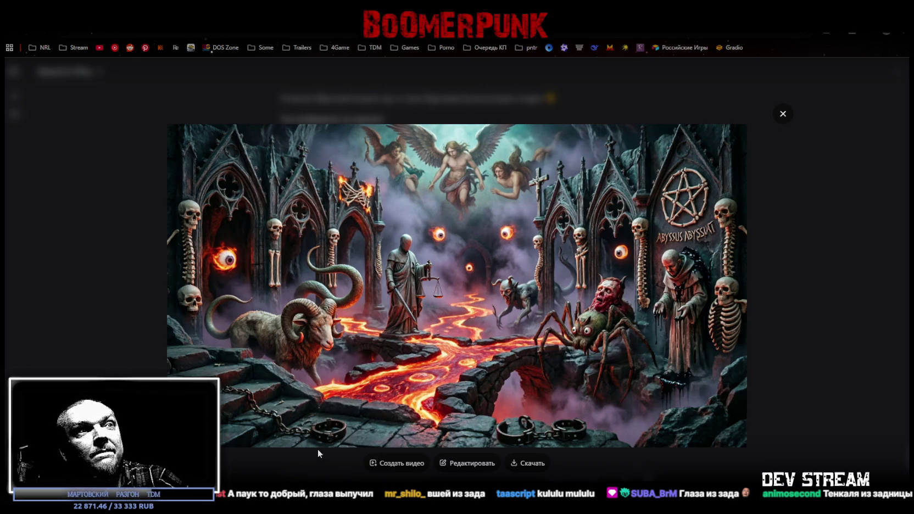
# Step: Switch from Qwen Chat back to the Unity editor running the dungeon test scene
pyautogui.hotkey('alt', 'Tab')
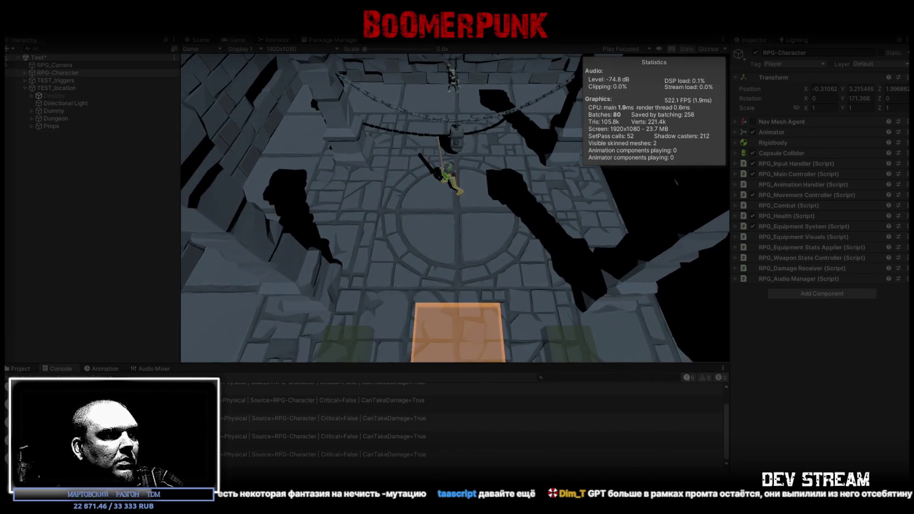
# Step: Bring the empty flux-2-max image generation page in front of the running Unity game
pyautogui.hotkey('alt', 'Tab')
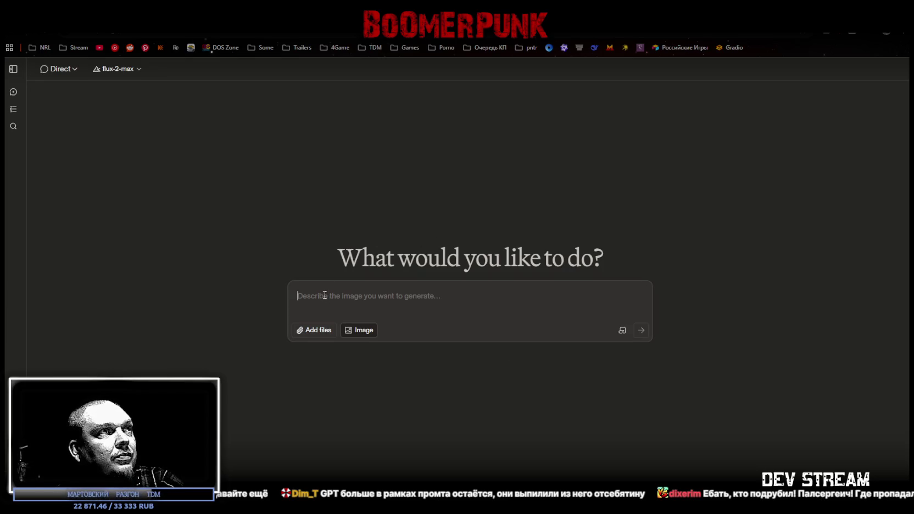
# Step: Send the Bosch-style abandoned cathedral prompt with crimson stained-glass light to flux-2-max, dismissing the history notice
pyautogui.write('сгенерируй концепт арт для игры, стиль рисунка мрачные картины иероним босх  Заброшенный собор с витражами, сквозь которые пробивается багровый свет.')
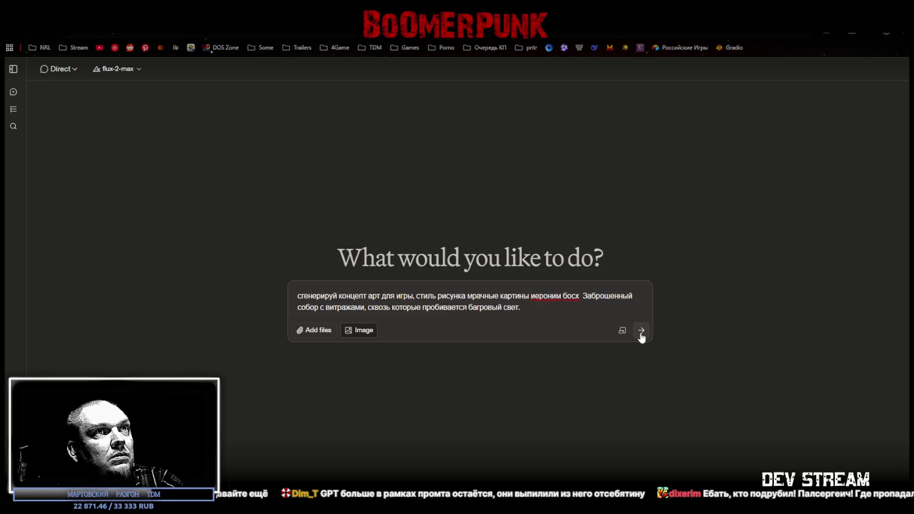
pyautogui.click(641, 331)
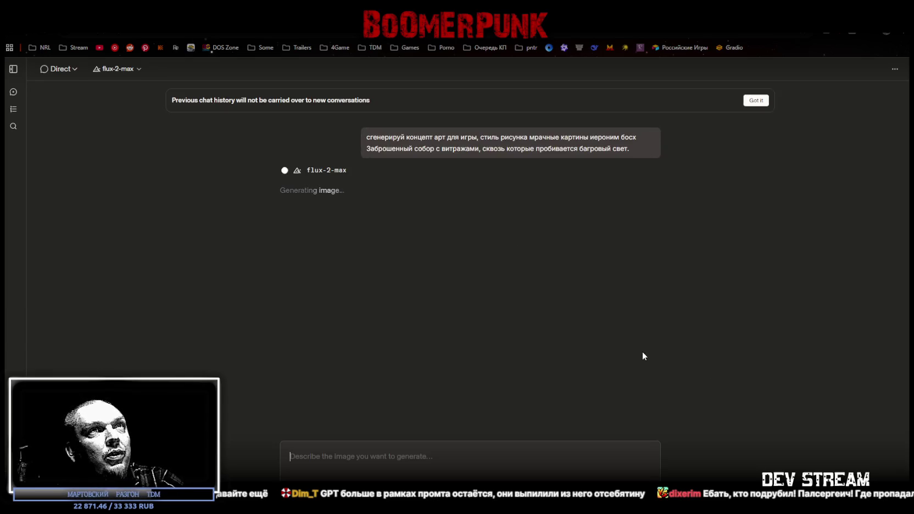
pyautogui.click(756, 101)
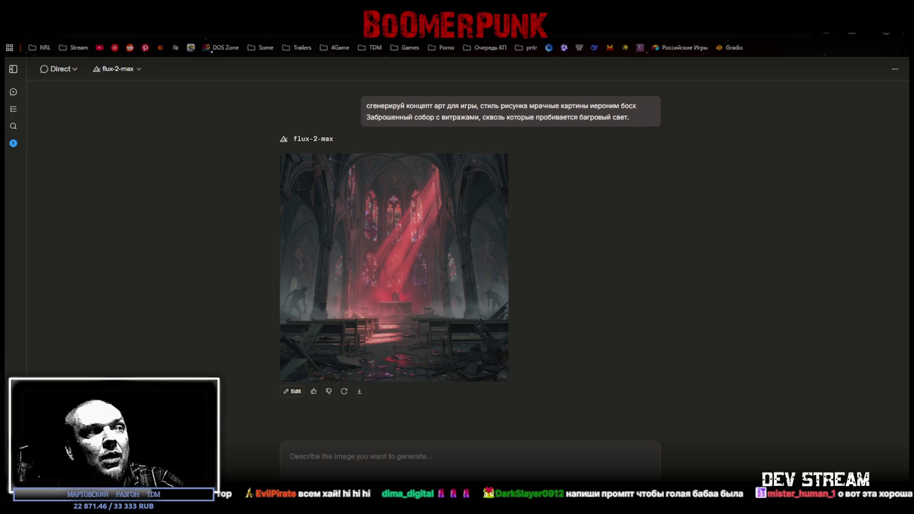
pyautogui.click(390, 253)
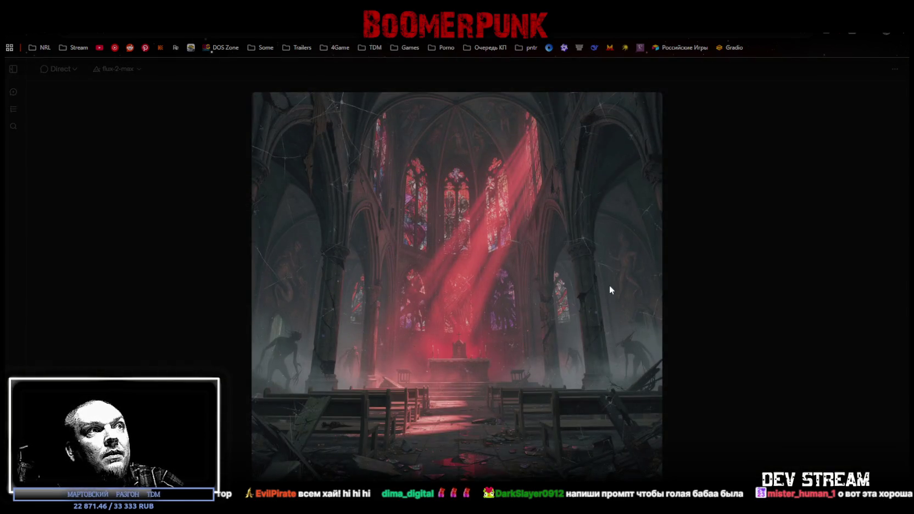
pyautogui.click(710, 305)
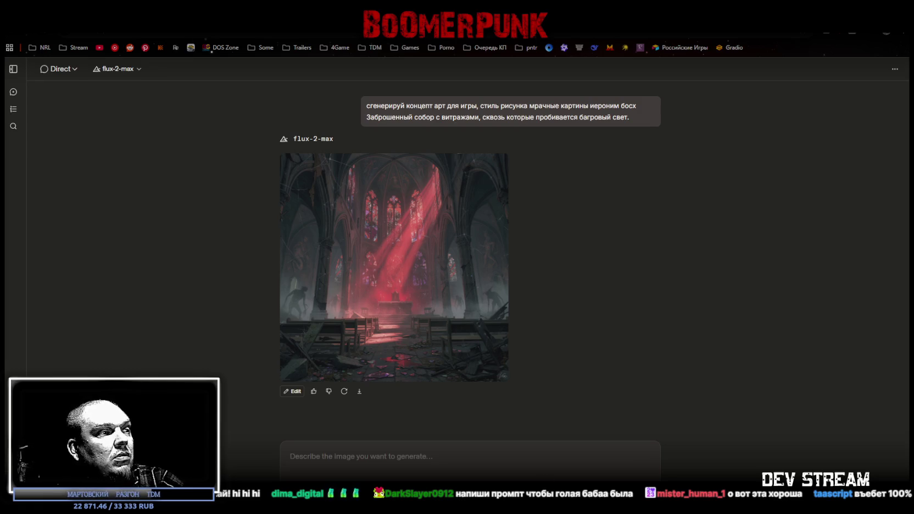
pyautogui.click(358, 455)
# Step: Paste and send the foggy graveyard prompt with crooked crosses and glowing eyes to flux-2-max
pyautogui.write('сгенерируй концепт арт для игры, стиль рисунка мрачные картины иероним босх  Туманное кладбище с покосившимися крестами и светящимися глазами в темноте.')
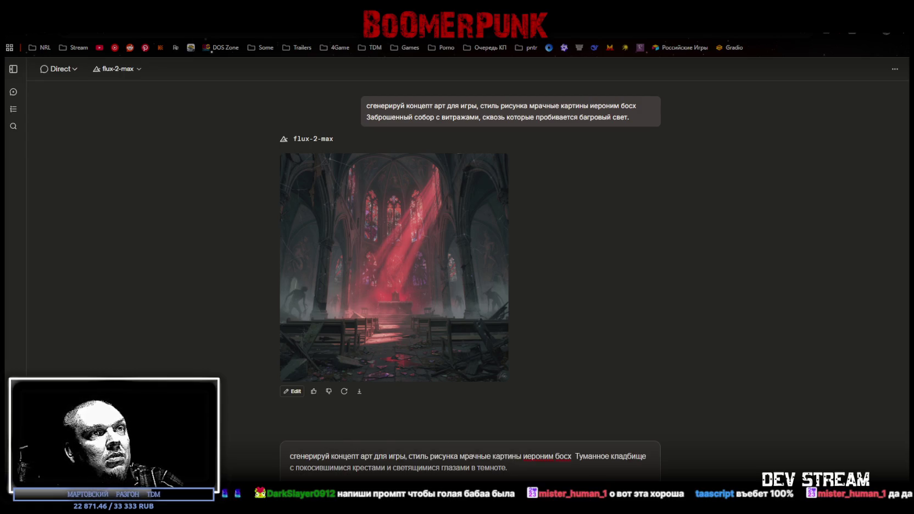
pyautogui.press('Return')
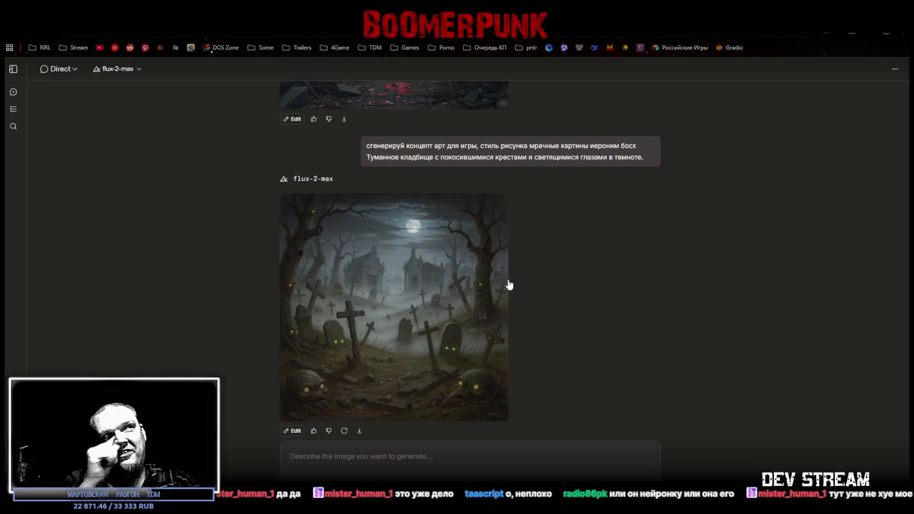
pyautogui.click(394, 332)
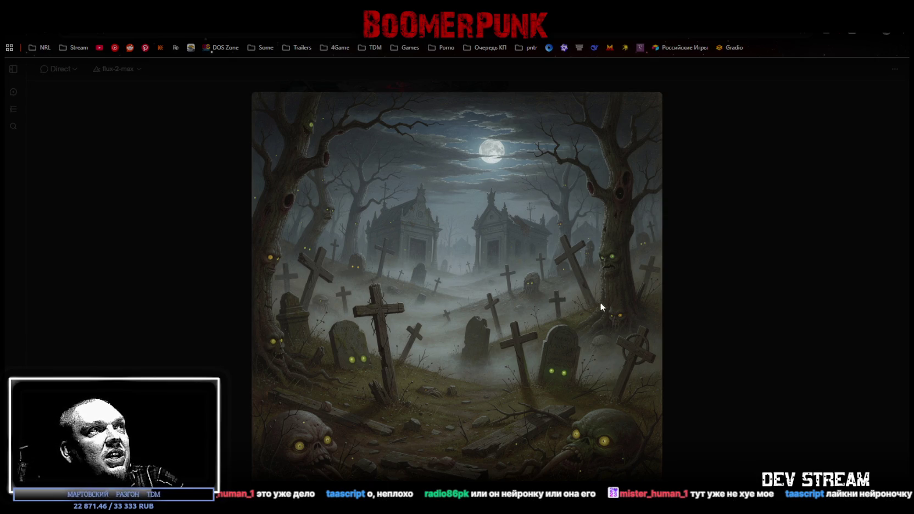
pyautogui.click(750, 375)
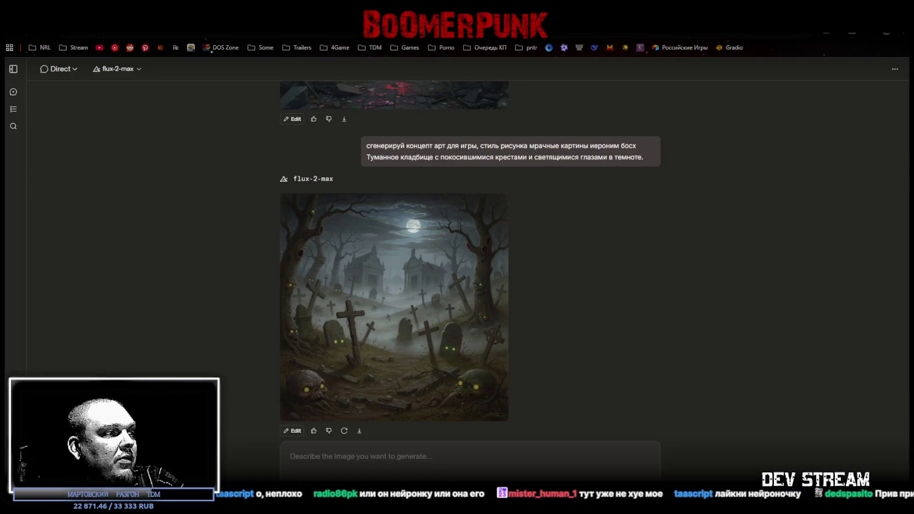
# Step: Send the dungeon prompt with rusty chains and blood puddles, then retry after the error
pyautogui.write('сгенерируй концепт арт для игры, стиль рисунка мрачные картины иероним босх  Подземная темница с ржавыми цепями и лужами крови на каменном полу.')
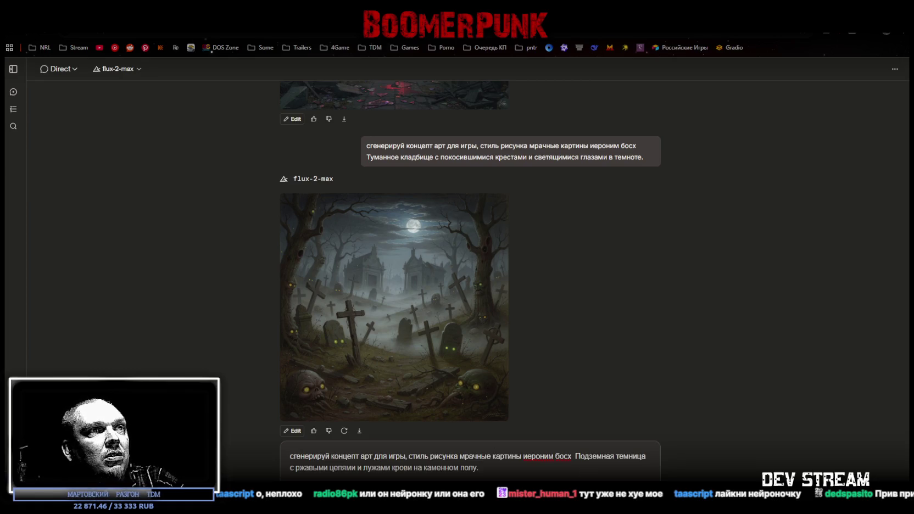
pyautogui.press('Return')
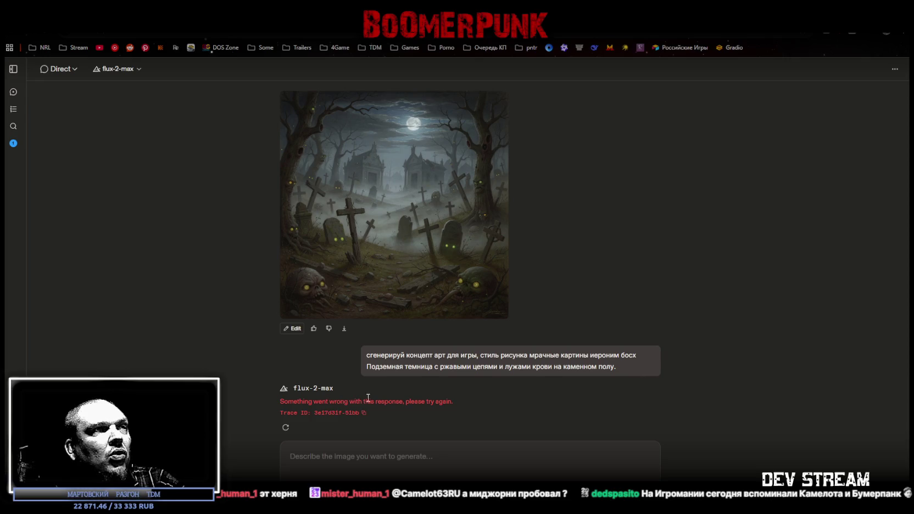
pyautogui.click(286, 427)
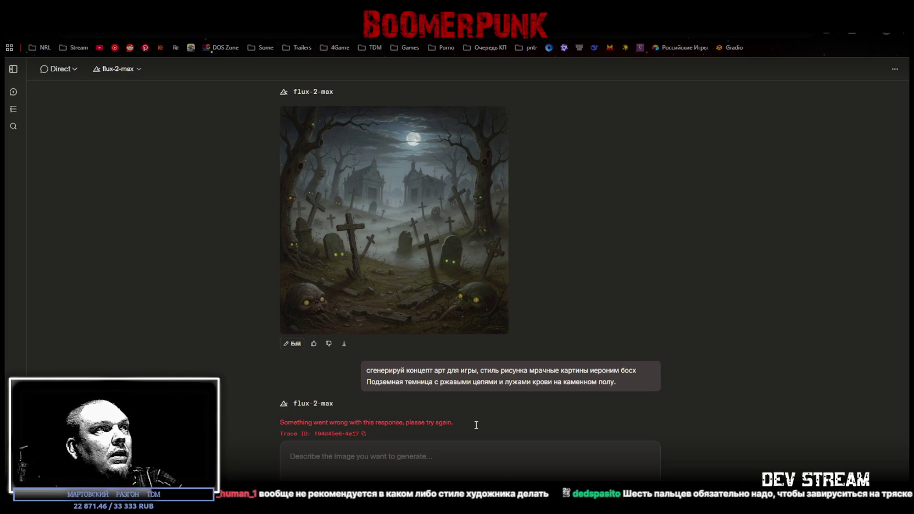
# Step: Set LMArena aside and return to the Unity editor's running dungeon test scene
pyautogui.hotkey('alt', 'Tab')
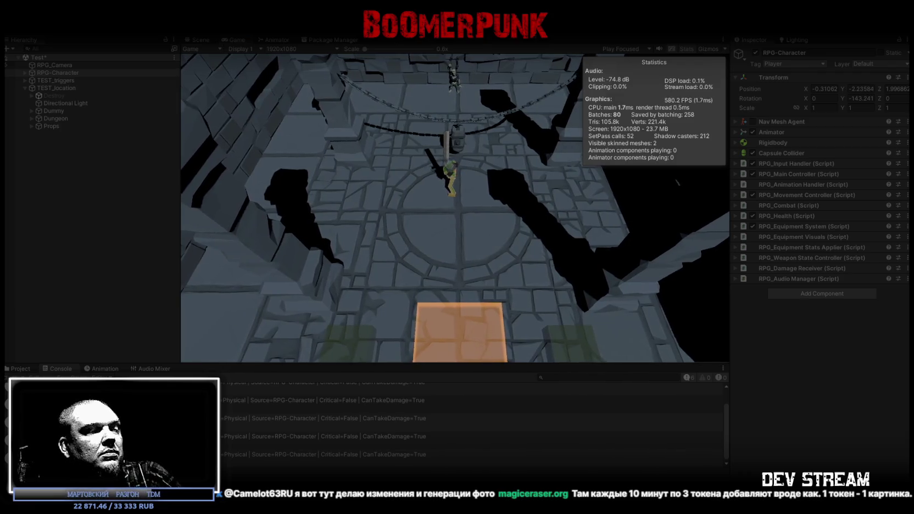
# Step: Return from Unity's play mode to the LMArena chat holding the flux-2-pro cathedral art
pyautogui.hotkey('alt', 'Tab')
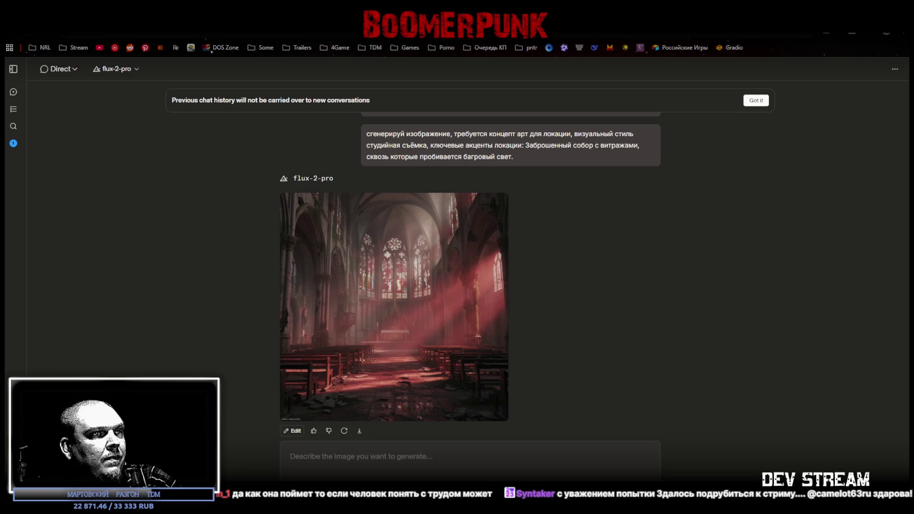
pyautogui.scroll(10, 354, 302)
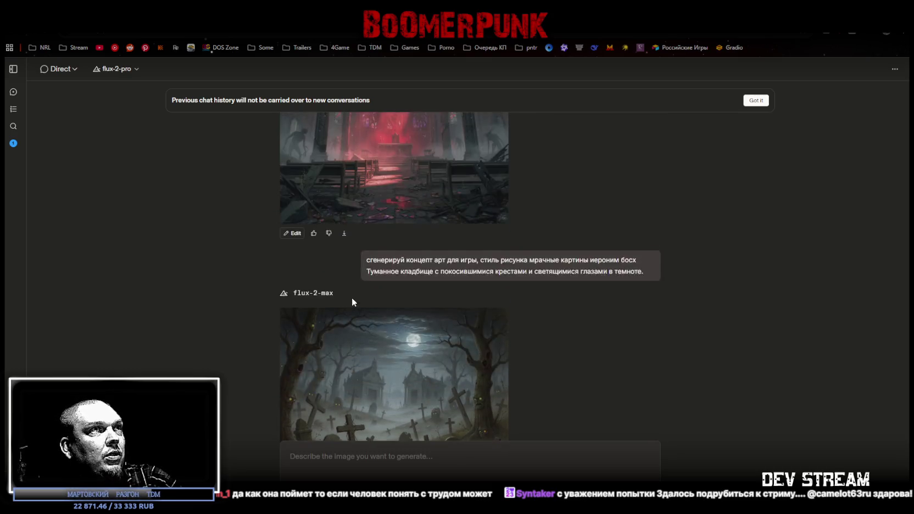
pyautogui.scroll(-5, 352, 302)
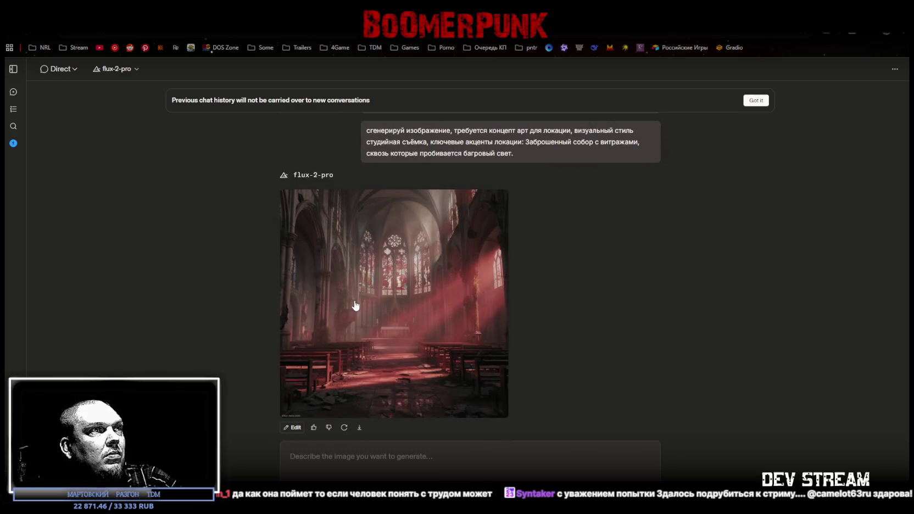
pyautogui.scroll(-10, 355, 305)
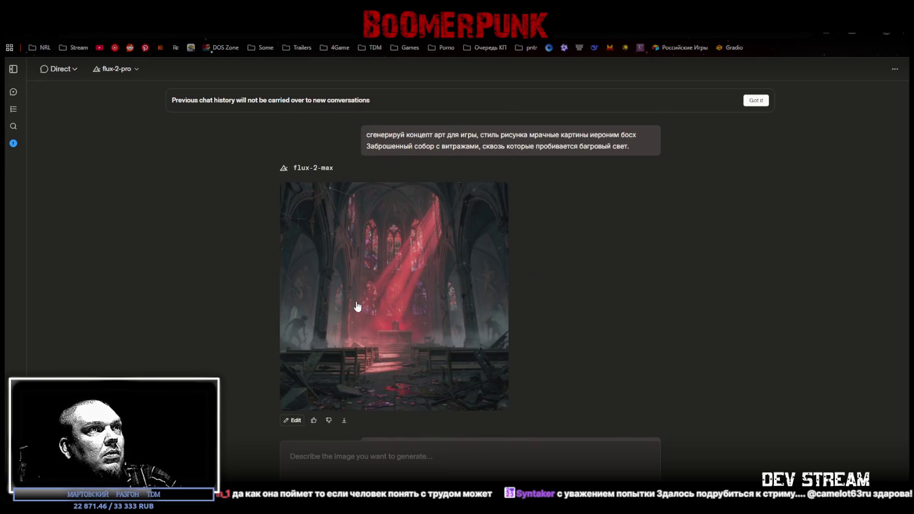
pyautogui.scroll(-10, 357, 306)
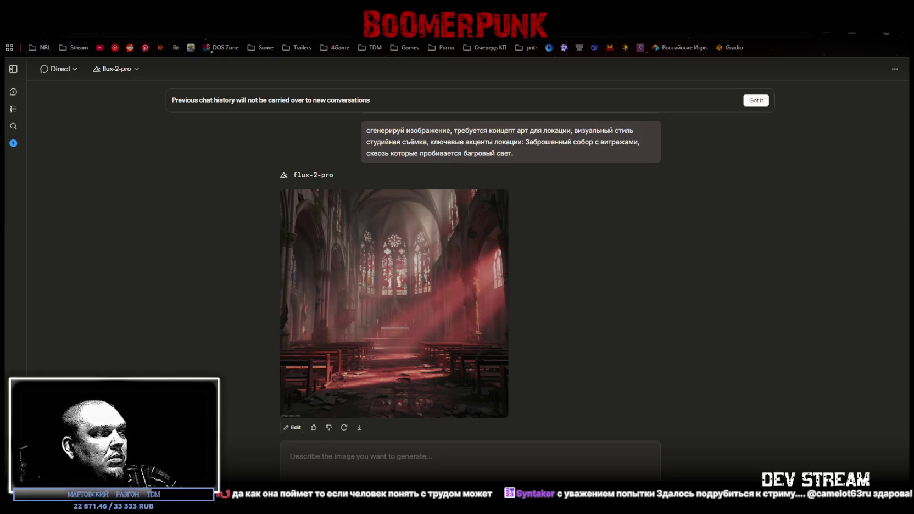
# Step: Send the studio-photo foggy graveyard prompt with crooked crosses and glowing eyes to flux-2-pro
pyautogui.click(317, 454)
pyautogui.write('сгенерируй изображение, требуется концепт арт для локации, визуальный стиль студийная съёмка, ключевые акценты локации:    Туманное кладбище с покосившимися крестами и светящимися глазами в темноте.')
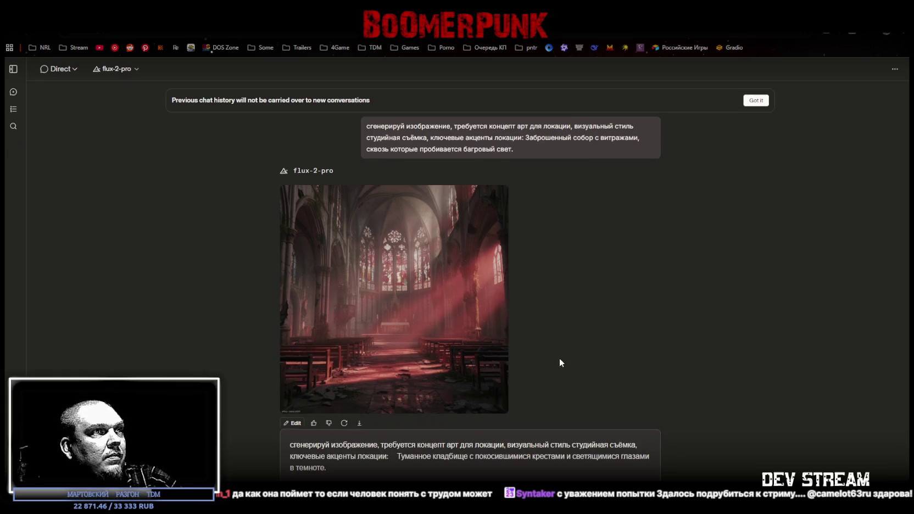
pyautogui.scroll(-1, 559, 358)
pyautogui.press('Return')
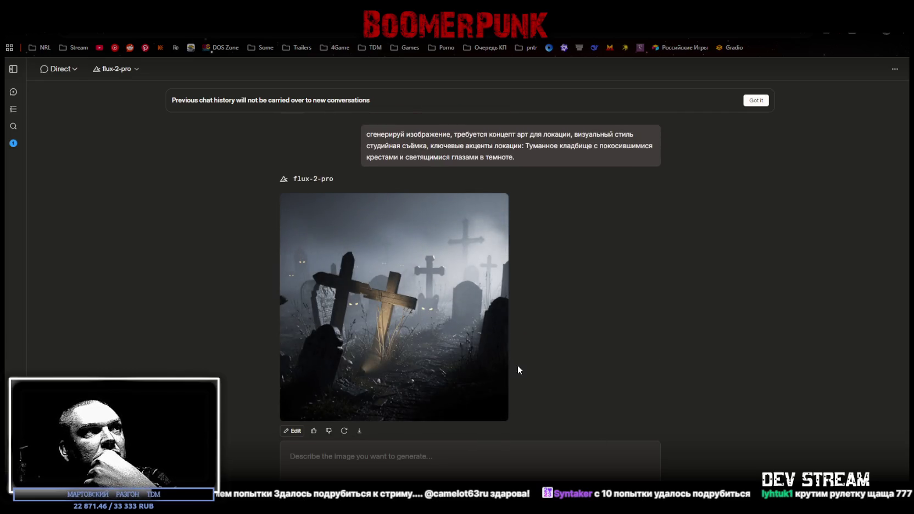
pyautogui.click(411, 264)
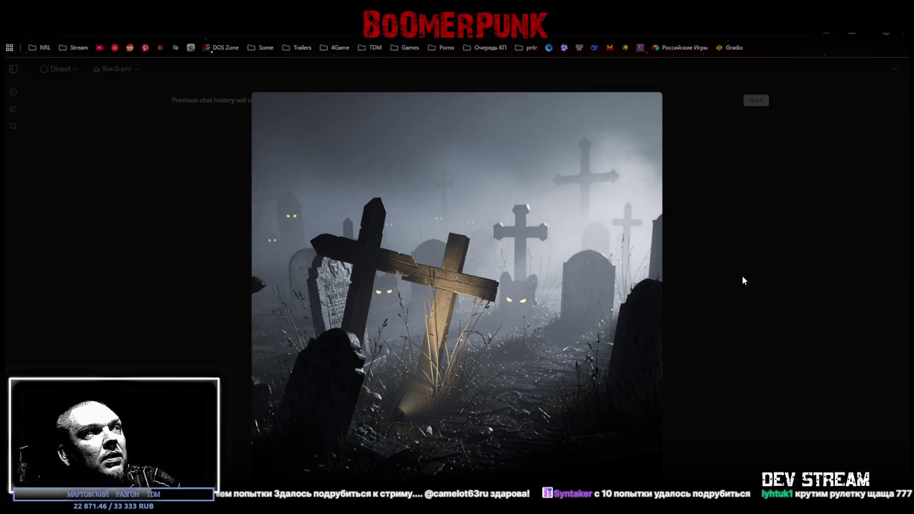
pyautogui.click(742, 200)
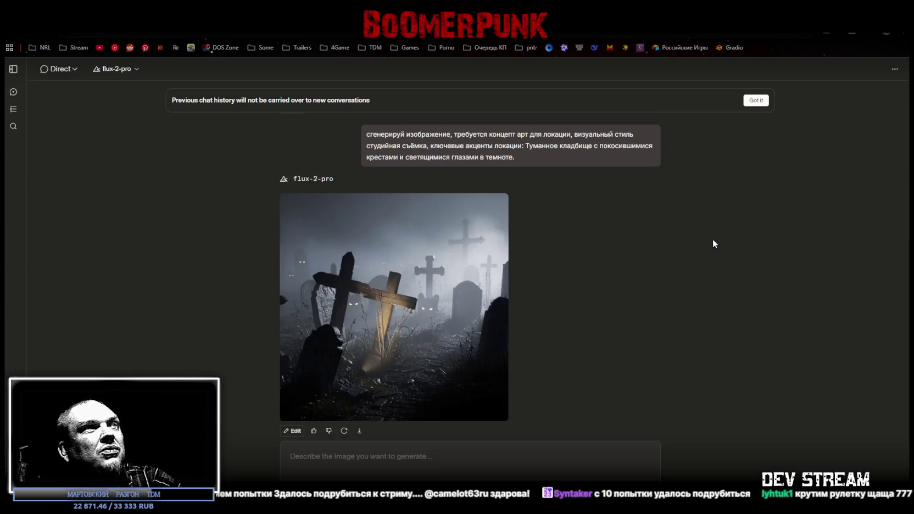
pyautogui.scroll(5, 529, 309)
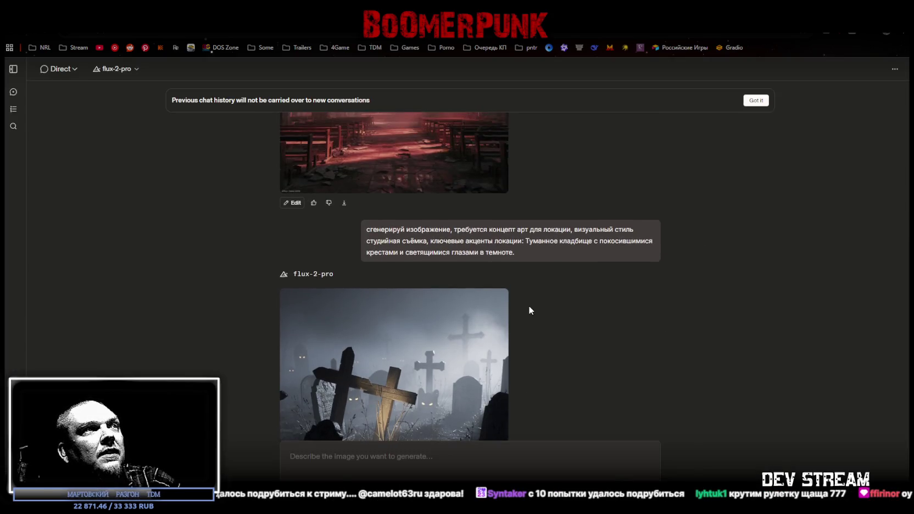
pyautogui.scroll(-3, 529, 309)
pyautogui.scroll(-2, 529, 309)
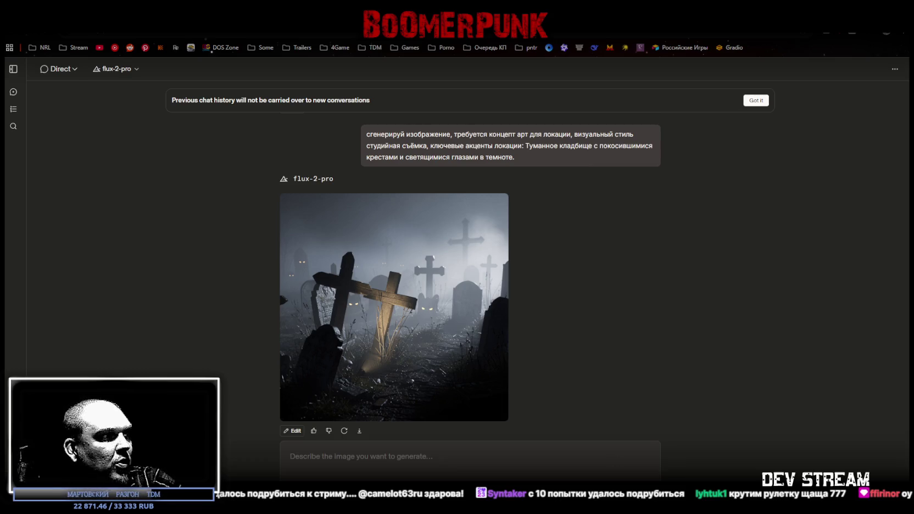
pyautogui.press('super+d')
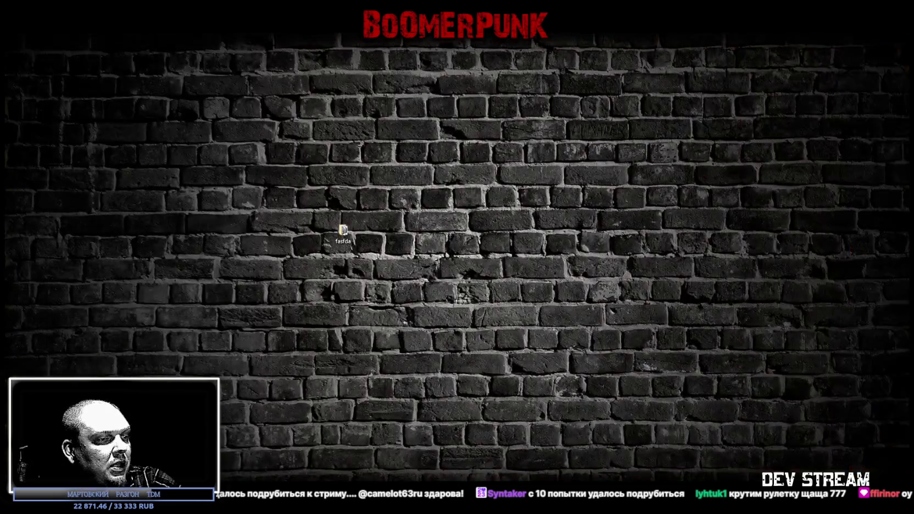
pyautogui.press('super+d')
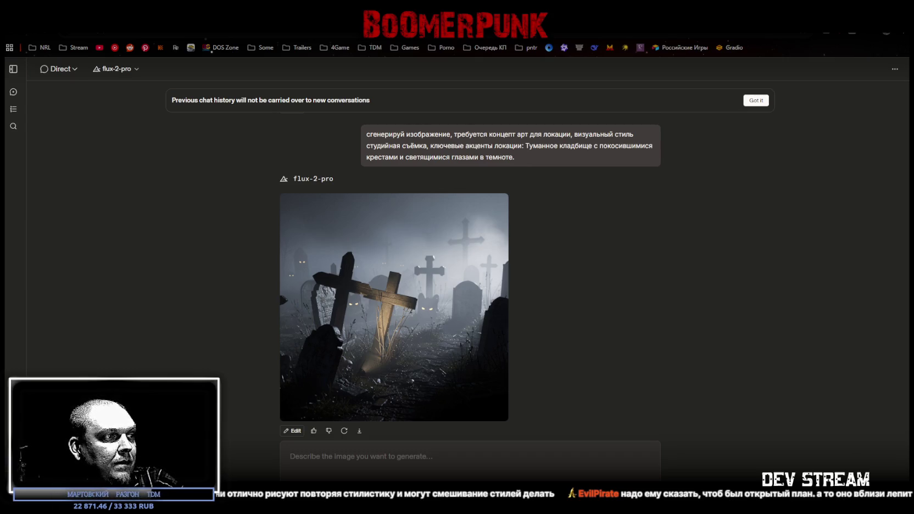
# Step: Send the aerial wide-angle ruined cathedral prompt to flux-2-pro and skip the response comparison
pyautogui.click(368, 455)
pyautogui.write('сгенерируй изображение, требуется концепт арт обзора локации с высоты, открытый план с перспективой, визуальный стиль студийная съёмка, ключевые акценты локации:  Заброшенный собор с витражами, сквозь которые пробивается багровый свет.')
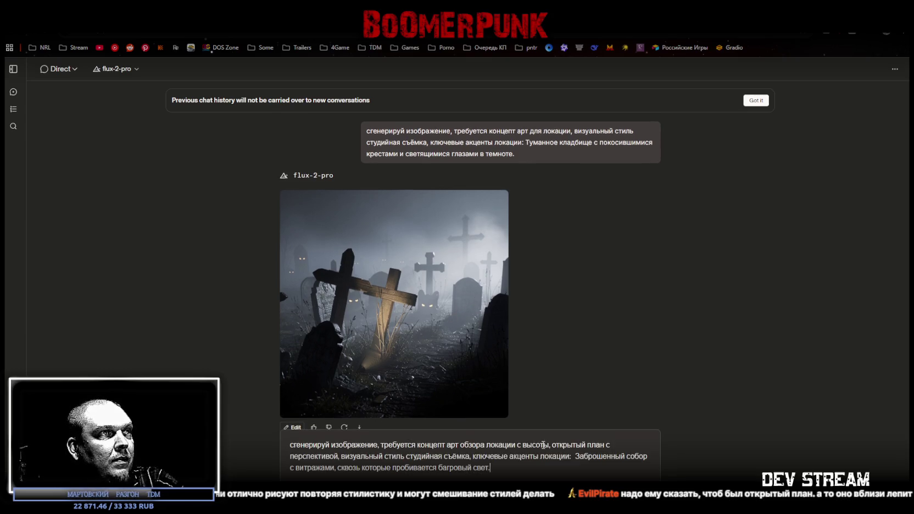
pyautogui.press('Return')
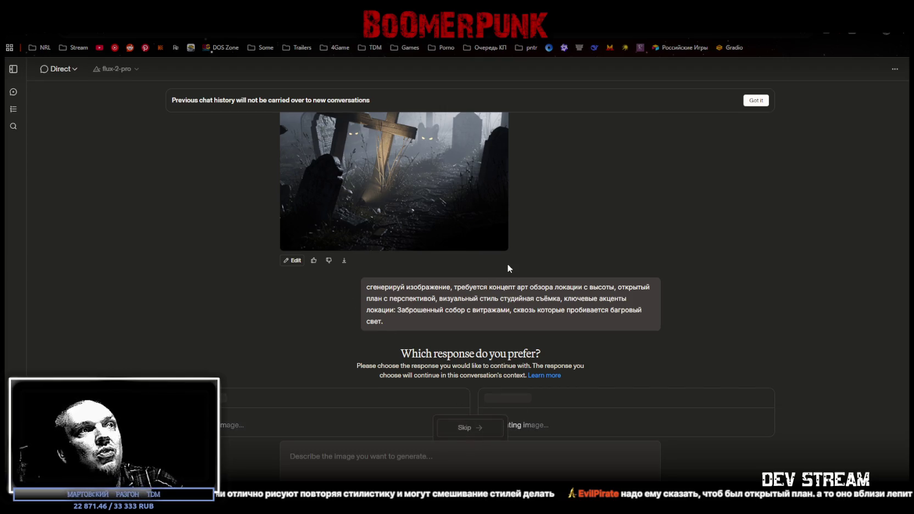
pyautogui.click(463, 402)
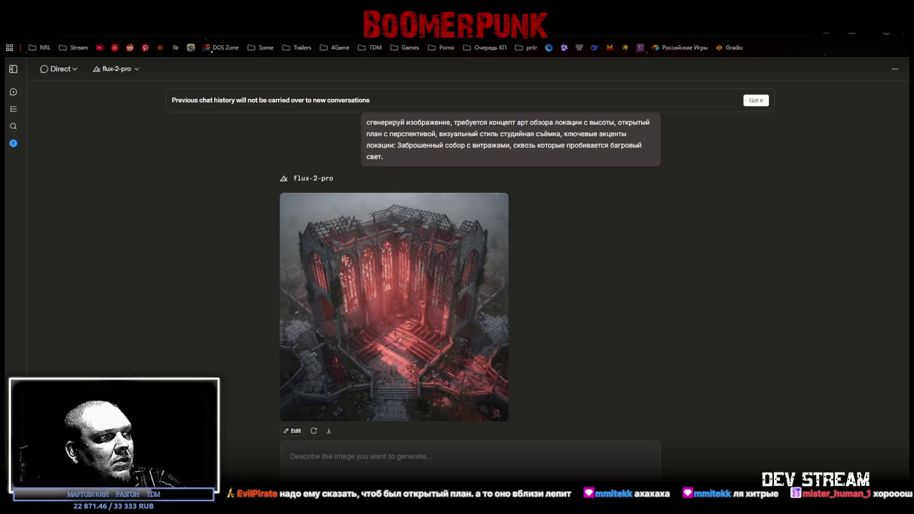
# Step: Generate and inspect the aerial foggy graveyard, then paste the rusty-chains, blood-pools dungeon prompt
pyautogui.write('сгенерируй изображение, требуется концепт арт обзора локации с высоты, открытый план с перспективой, визуальный стиль студийная съёмка, ключевые акценты локации:  Туманное кладбище с покосившимися крестами и светящимися глазами в темноте.')
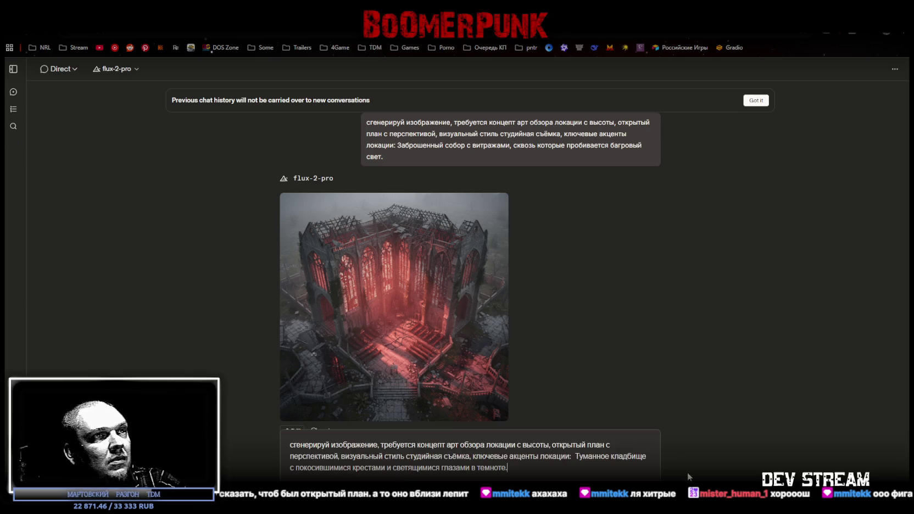
pyautogui.press('Return')
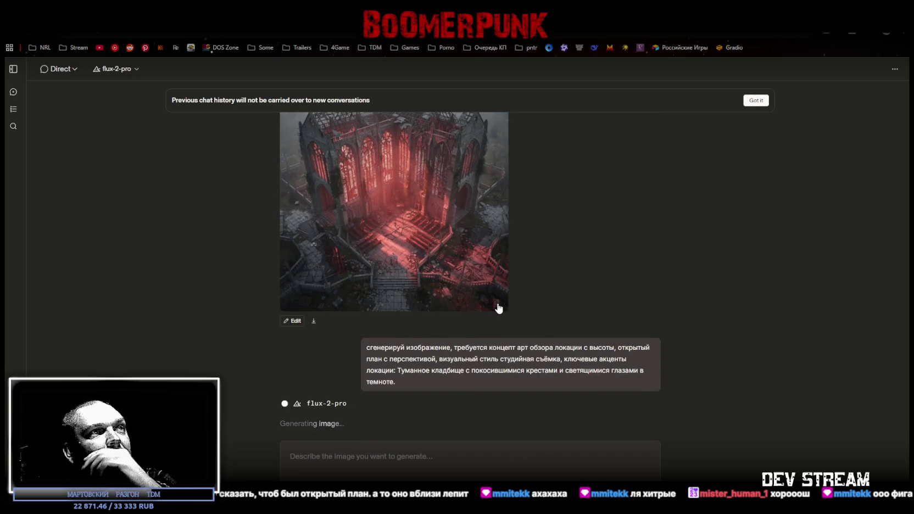
pyautogui.scroll(1, 494, 305)
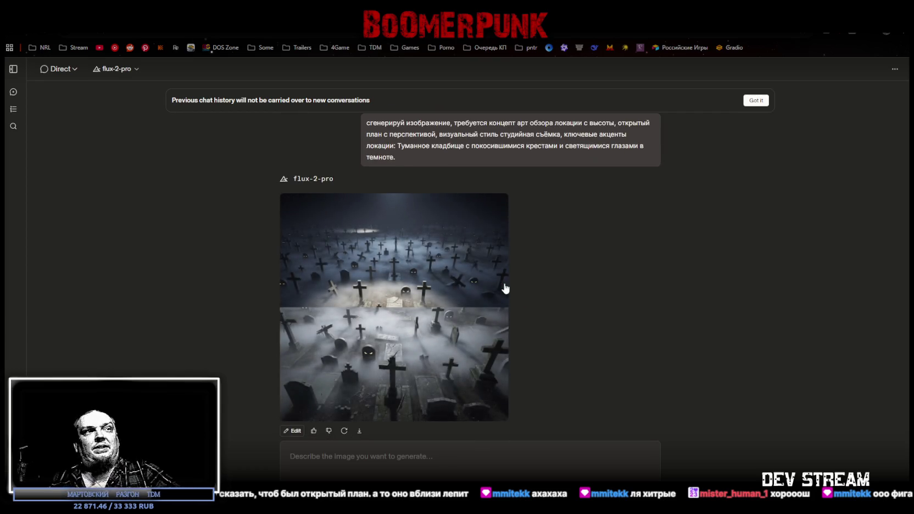
pyautogui.click(366, 306)
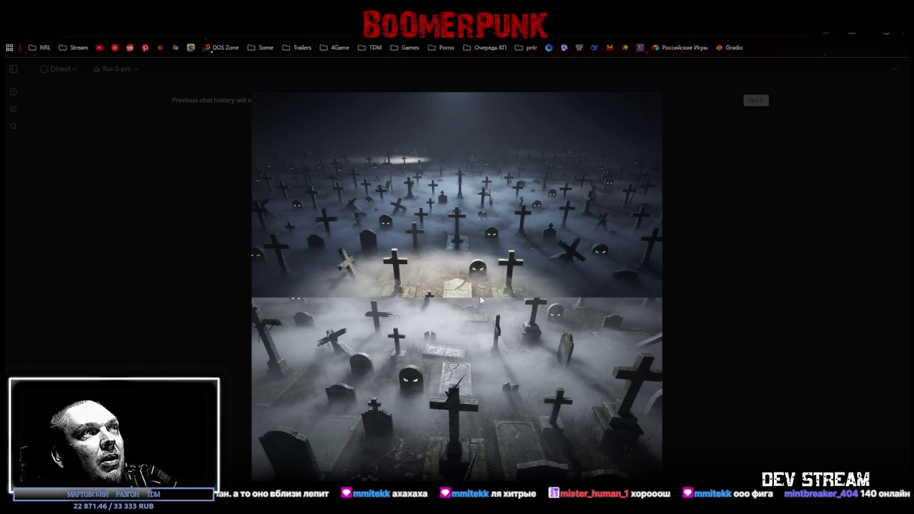
pyautogui.click(688, 242)
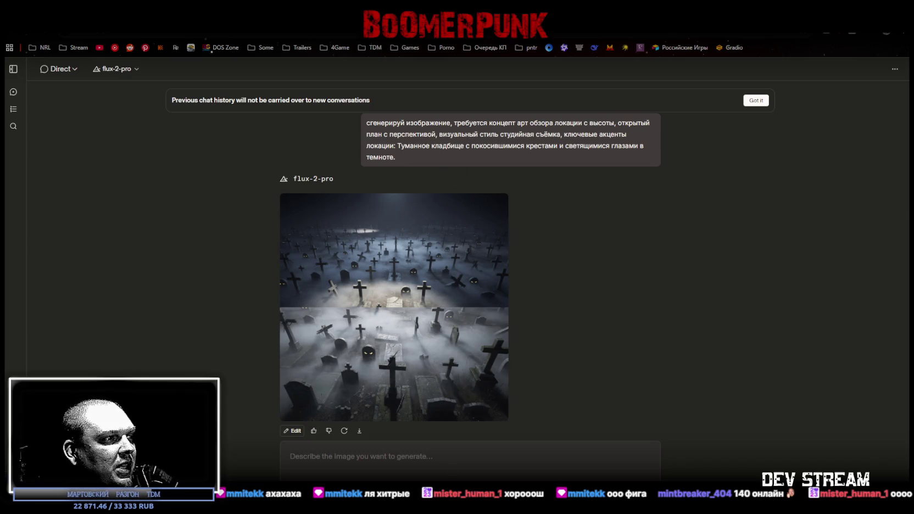
pyautogui.click(358, 460)
pyautogui.write('сгенерируй изображение, требуется концепт арт обзора локации с высоты, открытый план с перспективой, визуальный стиль студийная съёмка, ключевые акценты локации:  Подземная темница с ржавыми цепями и лужами крови на каменном полу.')
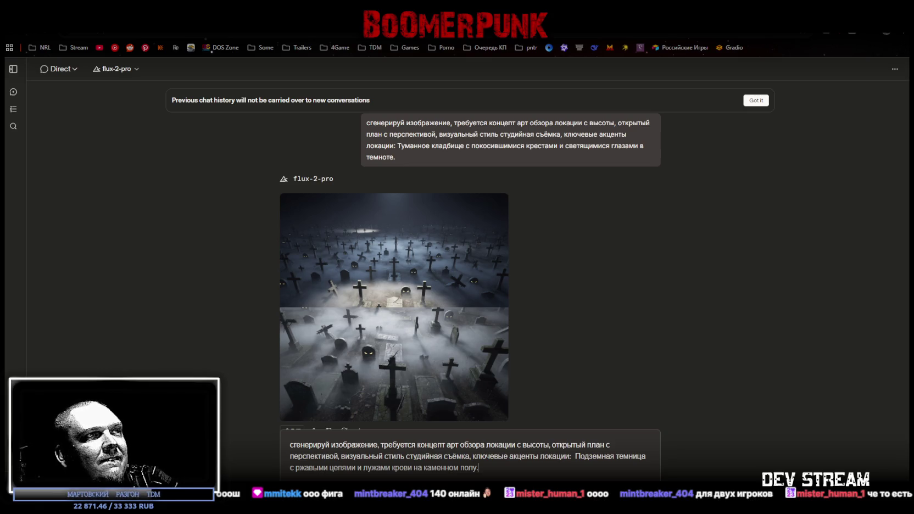
pyautogui.press('Return')
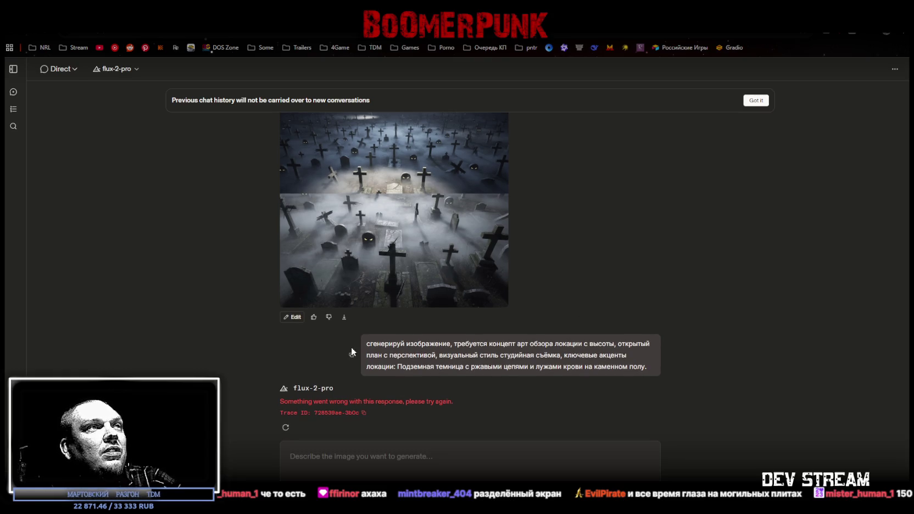
pyautogui.scroll(10, 435, 307)
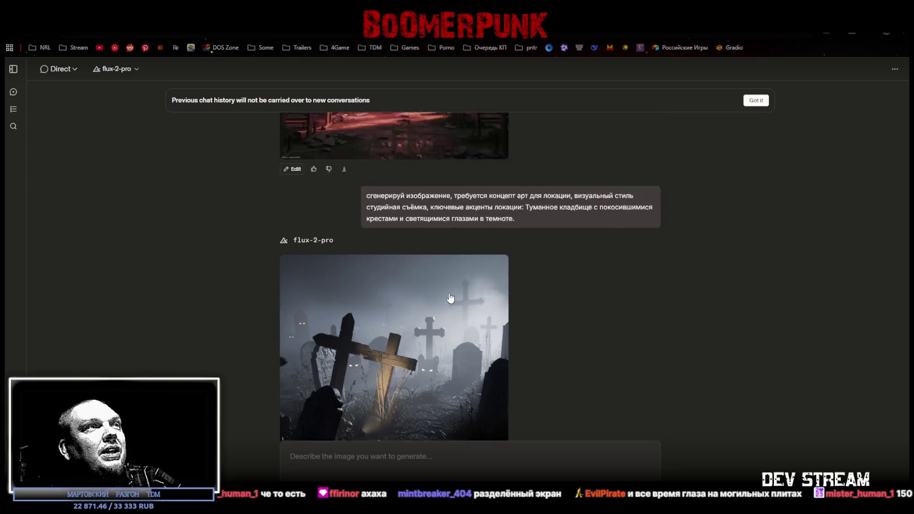
pyautogui.scroll(-3, 450, 298)
pyautogui.scroll(10, 449, 299)
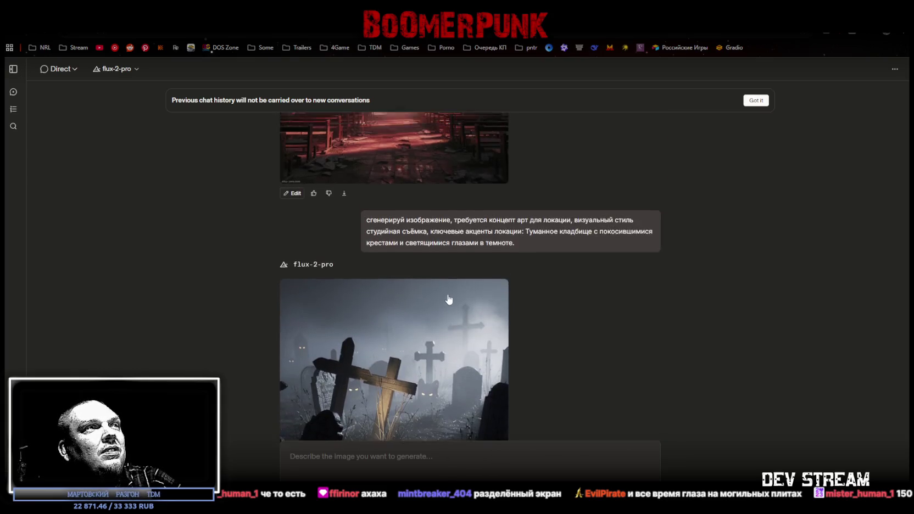
pyautogui.scroll(-15, 448, 299)
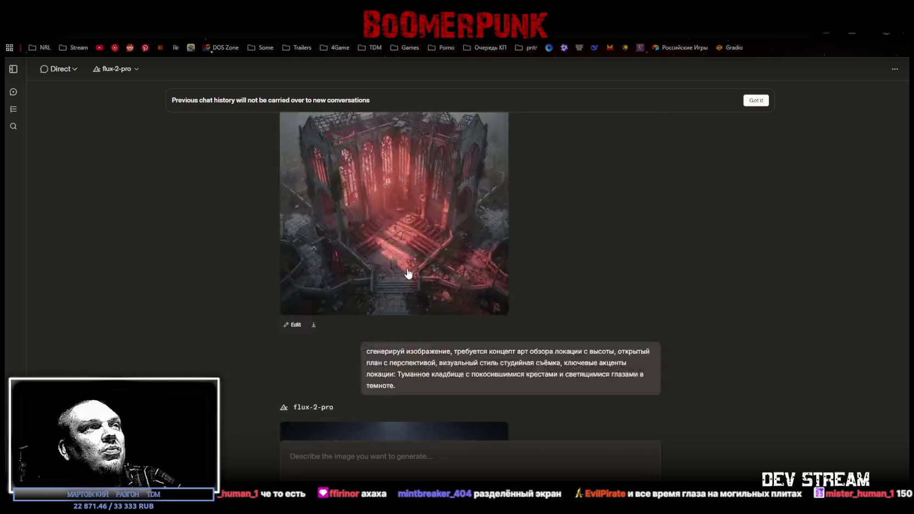
# Step: Copy the failed dungeon prompt and switch the image model from flux-2-pro to gpt-image-1
pyautogui.click(351, 354)
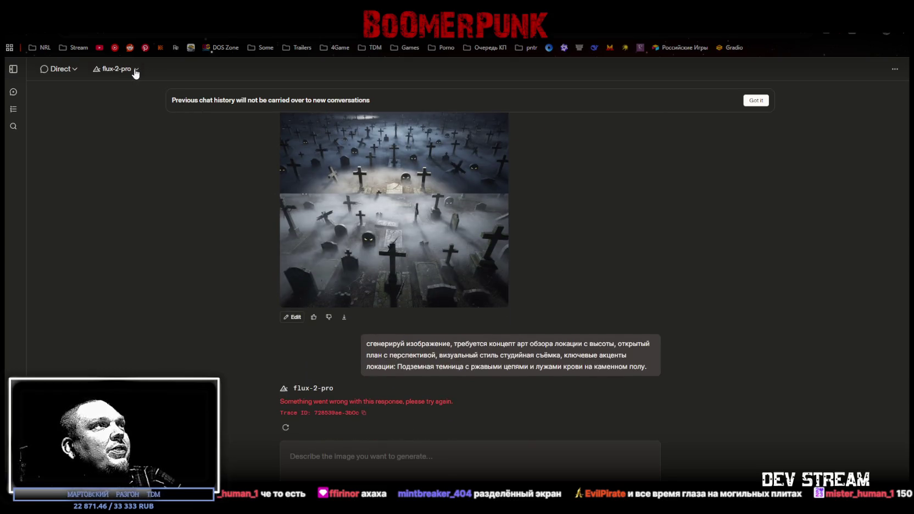
pyautogui.click(135, 70)
pyautogui.scroll(-1, 209, 222)
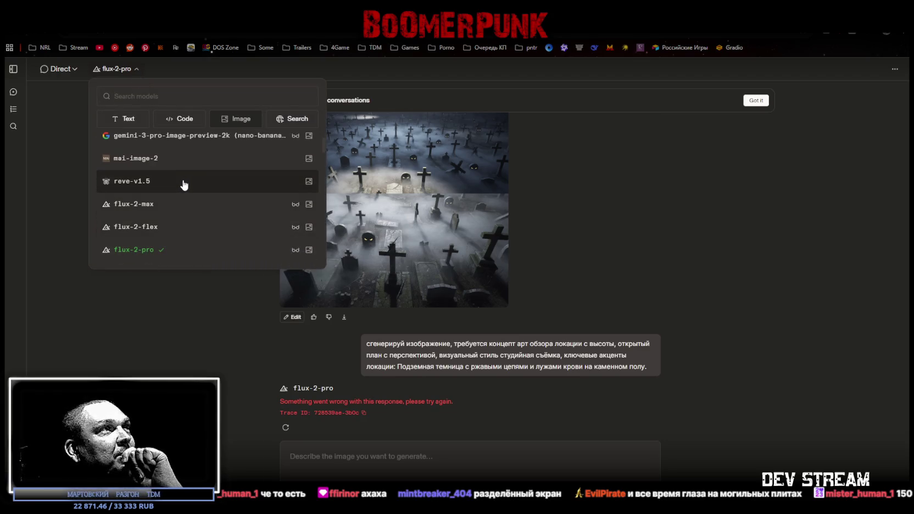
pyautogui.scroll(-3, 185, 183)
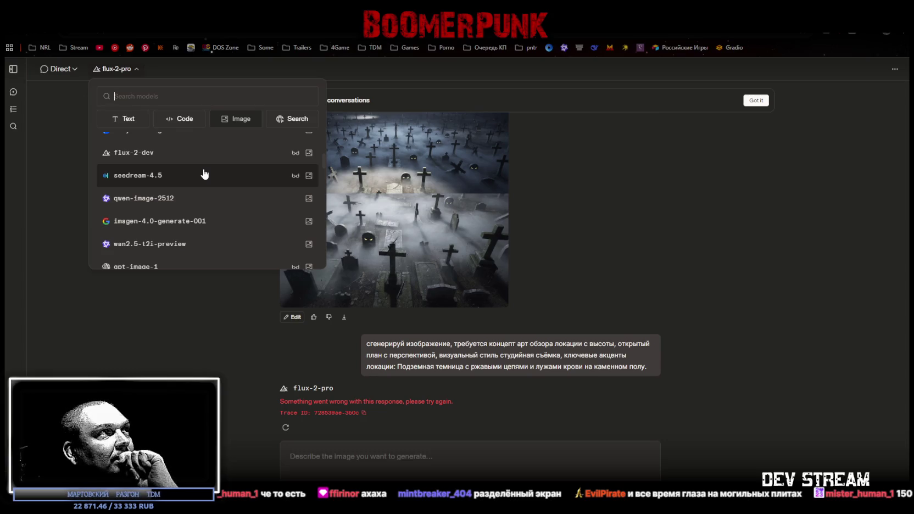
pyautogui.scroll(-1, 204, 176)
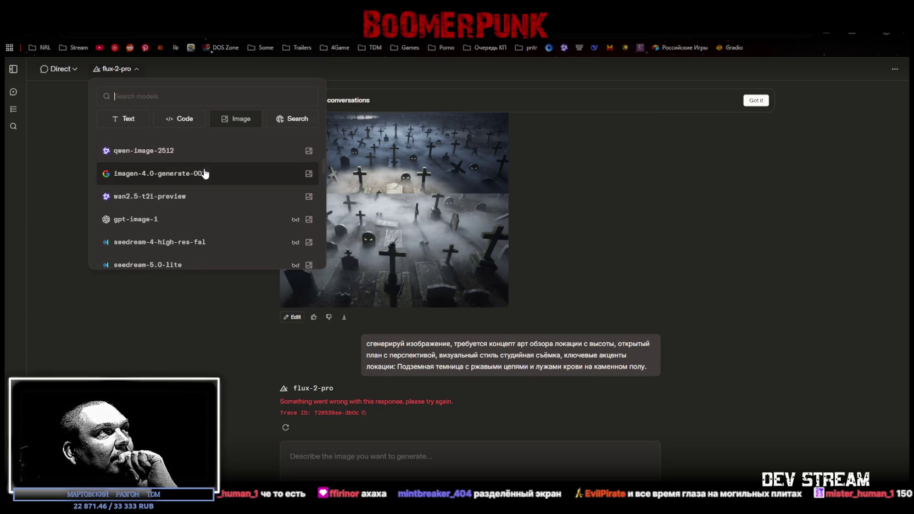
pyautogui.scroll(-3, 186, 223)
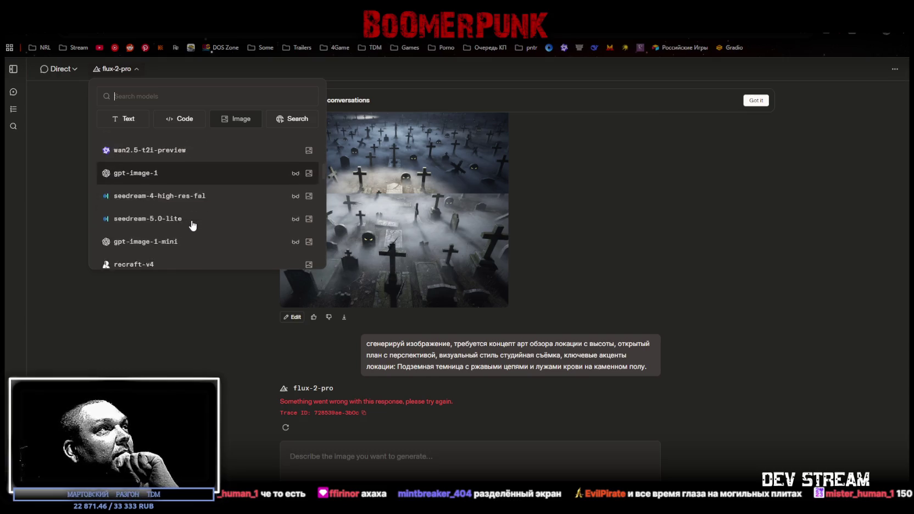
pyautogui.scroll(2, 193, 224)
pyautogui.scroll(-4, 192, 224)
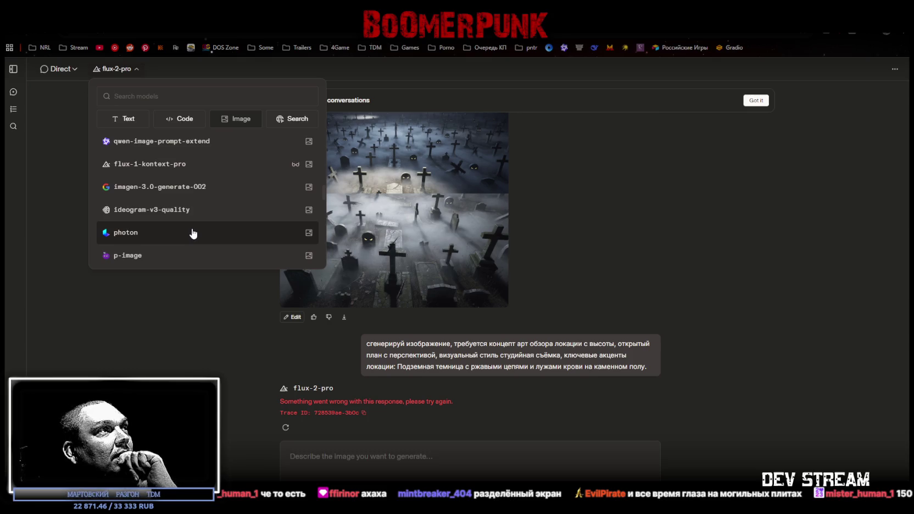
pyautogui.scroll(4, 192, 231)
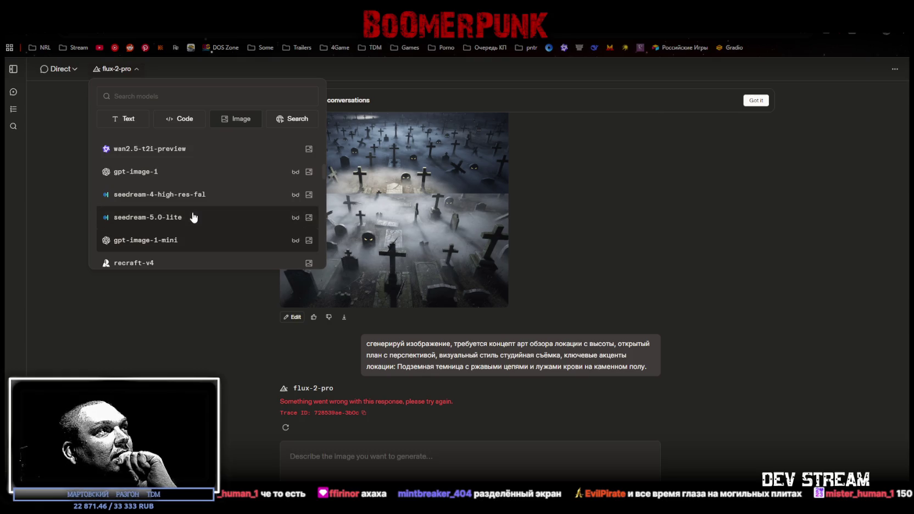
pyautogui.click(171, 171)
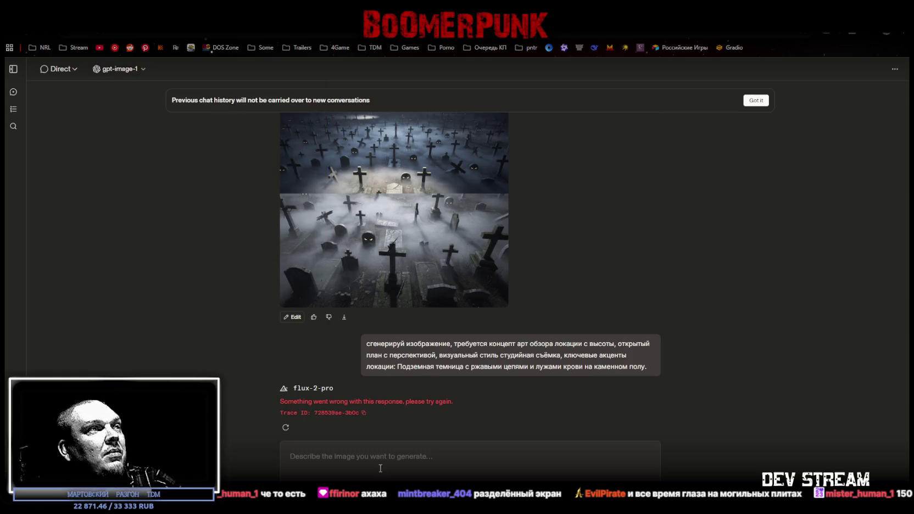
# Step: Resend the dungeon prompt to gpt-image-1 and preview the rusty-chains, blood-pool dungeon image
pyautogui.write('сгенерируй изображение, требуется концепт арт обзора локации с высоты, открытый план с перспективой, визуальный стиль студийная съёмка, ключевые акценты локации:  Подземная темница с ржавыми цепями и лужами крови на каменном полу.')
pyautogui.press('Return')
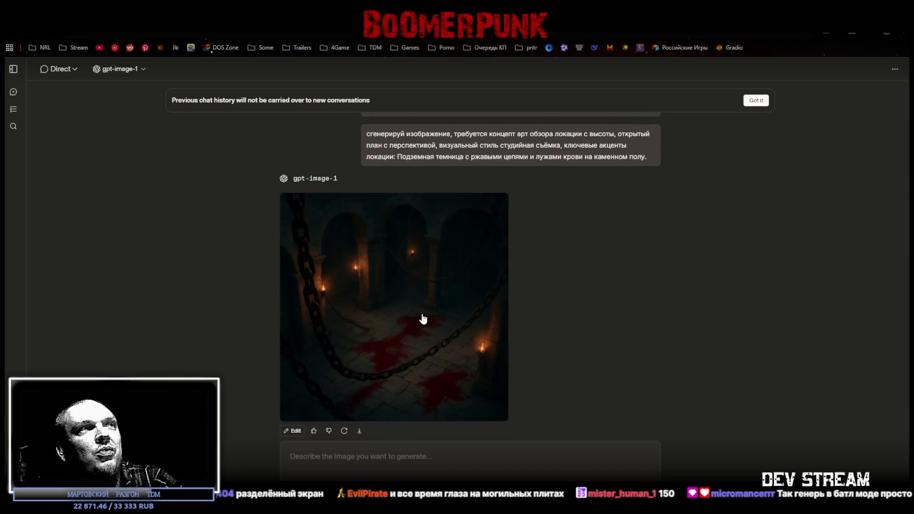
pyautogui.click(397, 309)
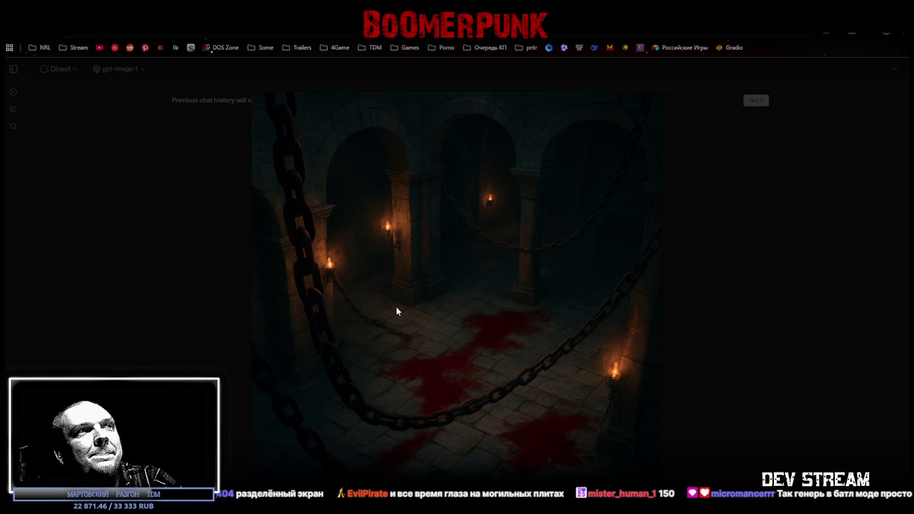
pyautogui.click(754, 311)
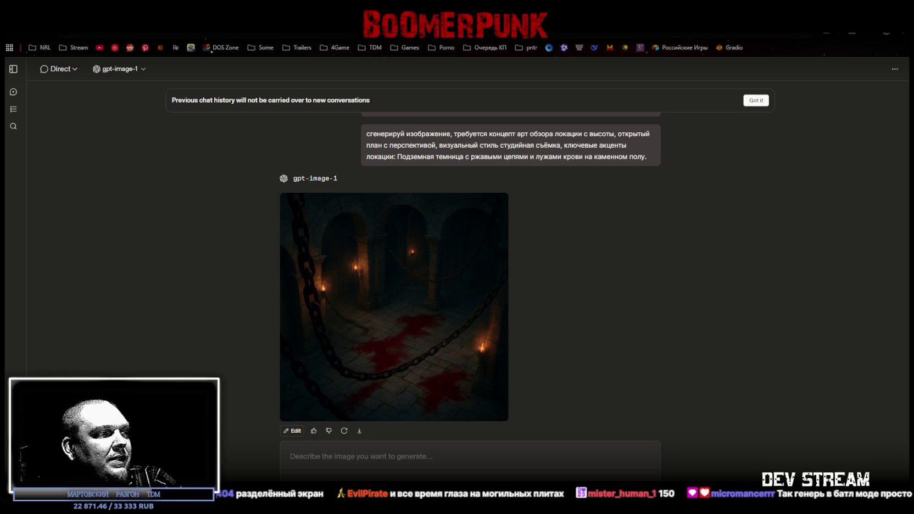
# Step: Send the cursed forest prompt and preview the black-trees, purple-glow result
pyautogui.click(341, 448)
pyautogui.write('сгенерируй изображение, требуется концепт арт обзора локации с высоты, открытый план с перспективой, визуальный стиль студийная съёмка, ключевые акценты локации:  Проклятый лес с чёрными деревьями и фиолетовым свечением между стволов.')
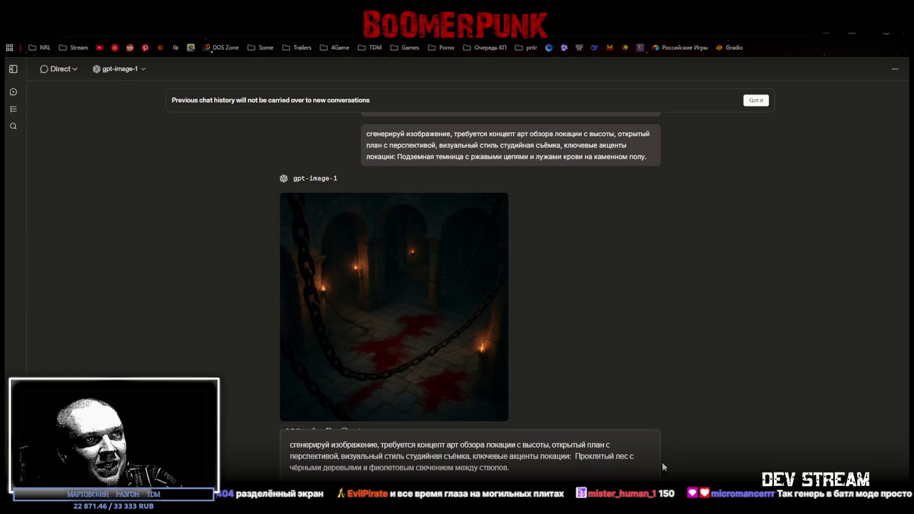
pyautogui.press('Return')
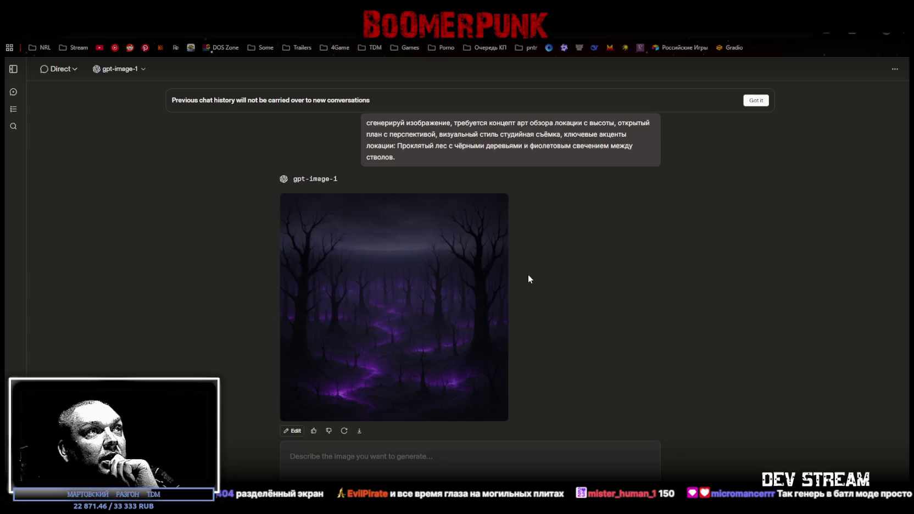
pyautogui.click(421, 300)
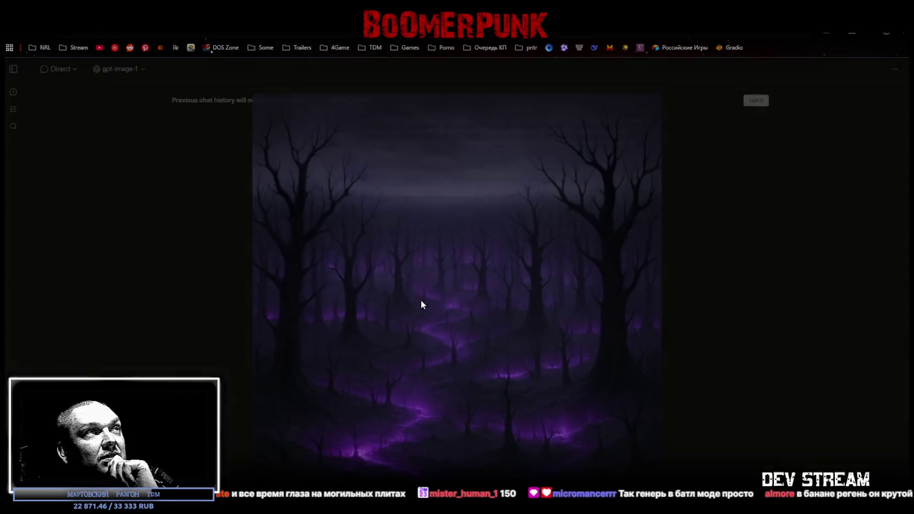
pyautogui.click(694, 341)
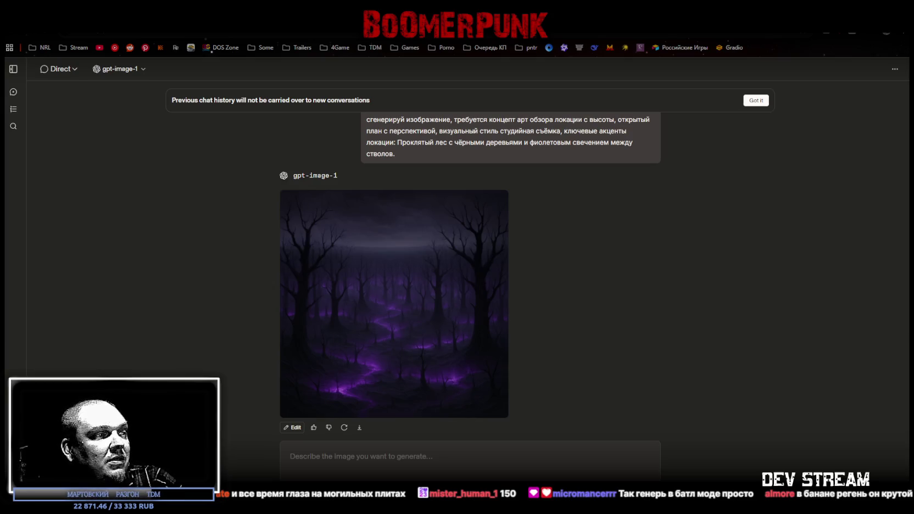
# Step: Generate and preview the burning clifftop fortress, then send the green-fog swamp with skeletons prompt
pyautogui.click(351, 461)
pyautogui.write('сгенерируй изображение, требуется концепт арт обзора локации с высоты, открытый план с перспективой, визуальный стиль студийная съёмка, ключевые акценты локации:  Разрушенная крепость на скале с горящими башнями в ночном небе.')
pyautogui.press('Return')
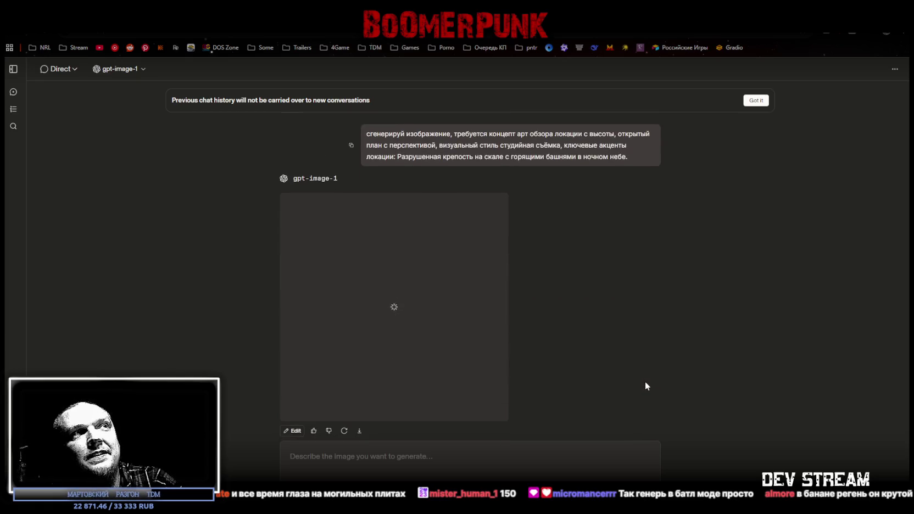
pyautogui.click(414, 311)
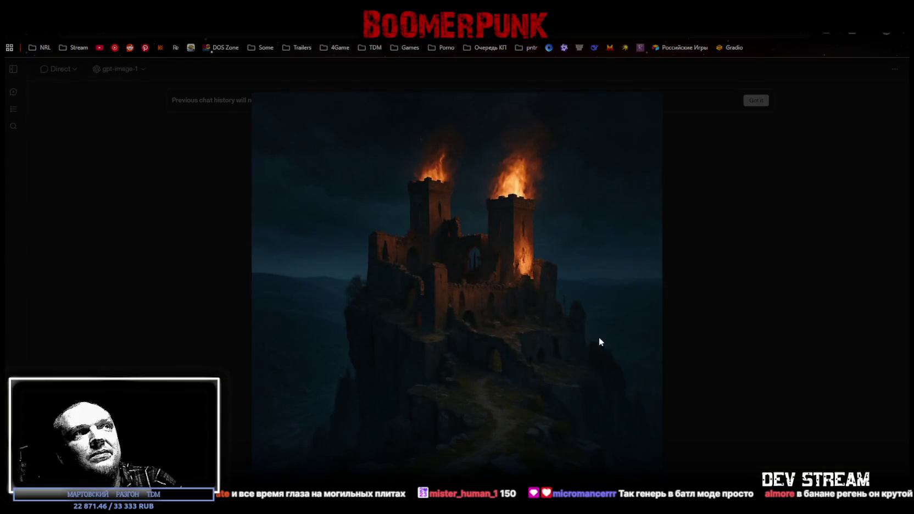
pyautogui.click(749, 378)
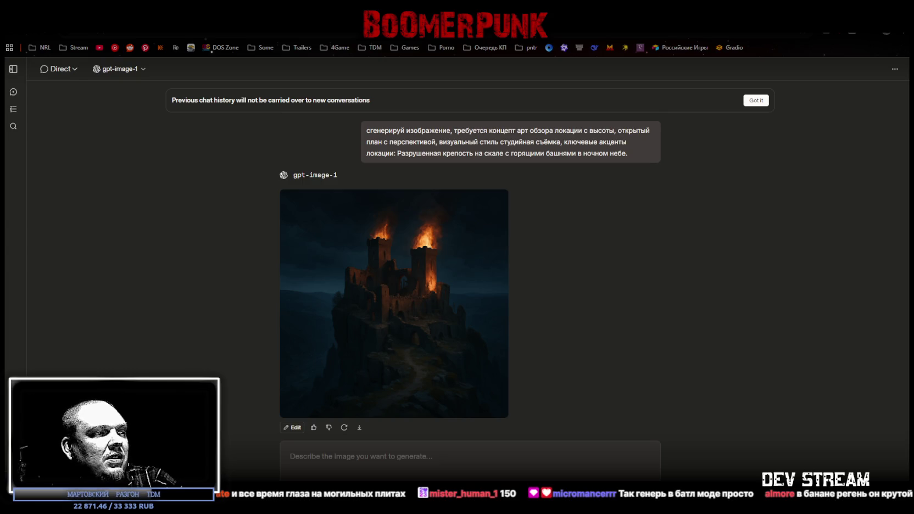
pyautogui.write('сгенерируй изображение, требуется концепт арт обзора локации с высоты, открытый план с перспективой, визуальный стиль студийная съёмка, ключевые акценты локации:  Болото с зелёным туманом и торчащими из воды скелетами.')
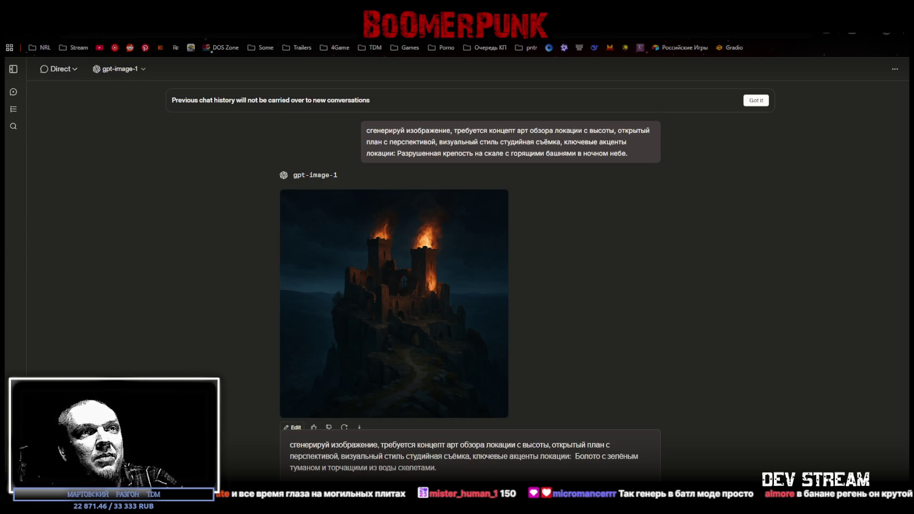
pyautogui.press('Return')
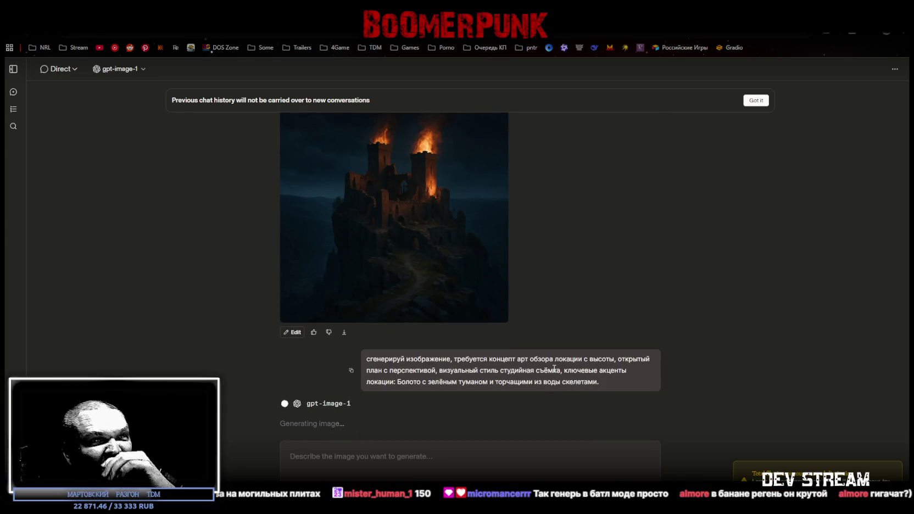
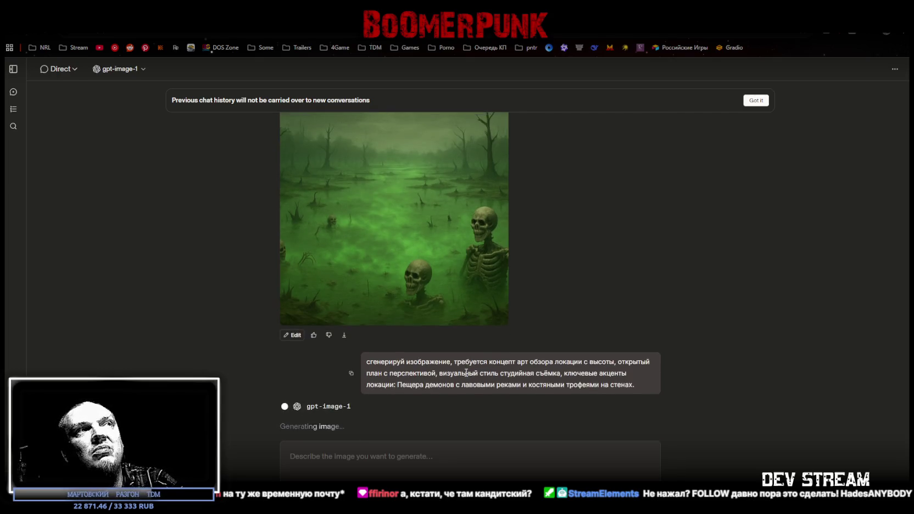
# Step: Send the abandoned-village prompt with burning houses and crows on the roofs to gpt-image-1
pyautogui.scroll(1, 466, 373)
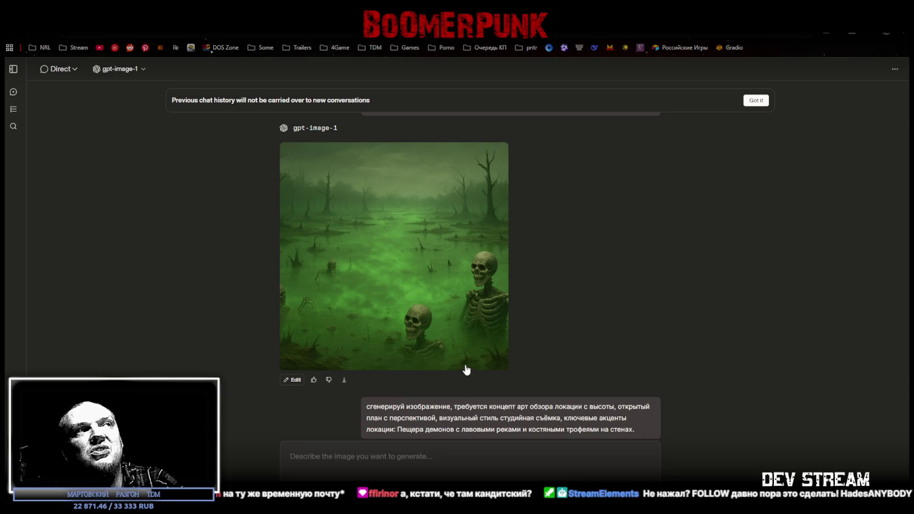
pyautogui.scroll(-1, 465, 372)
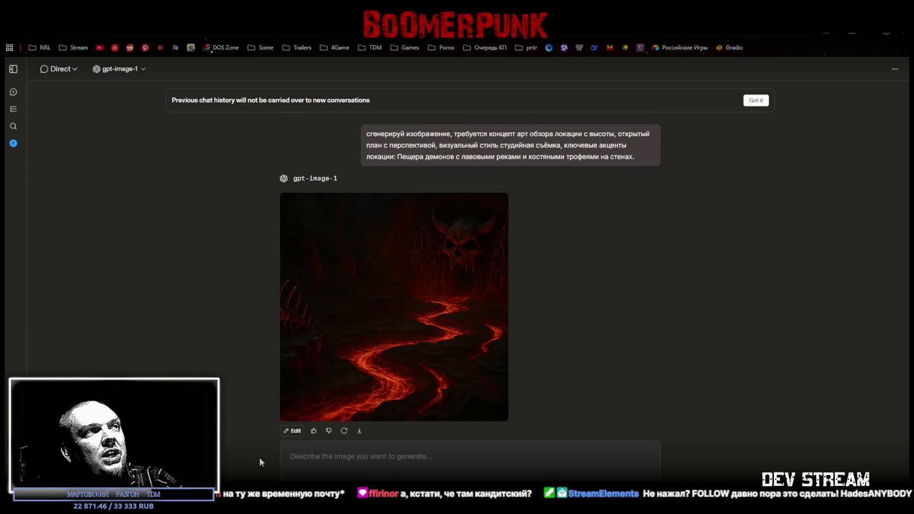
pyautogui.hotkey('ctrl', 'v')
pyautogui.press('Return')
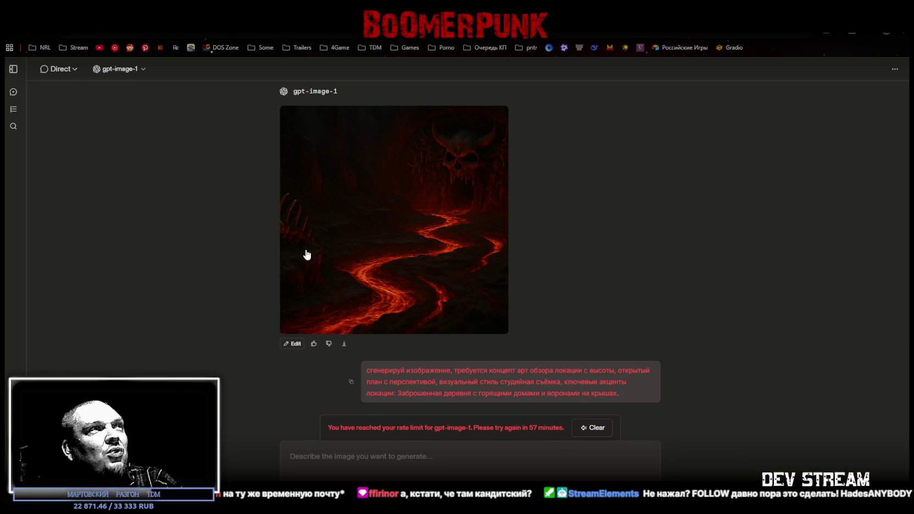
# Step: Switch the model to gpt-image-1.5-high-fidelity and retry the burning-village generation
pyautogui.click(142, 70)
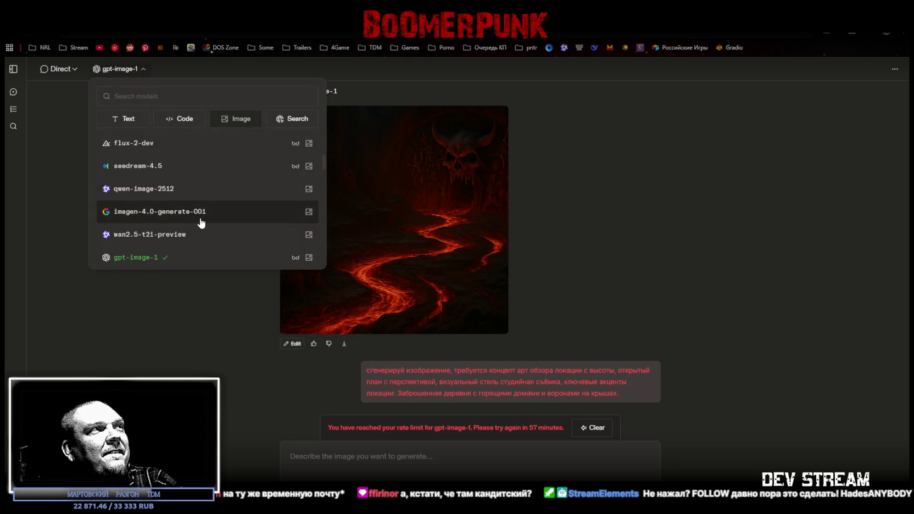
pyautogui.scroll(5, 211, 244)
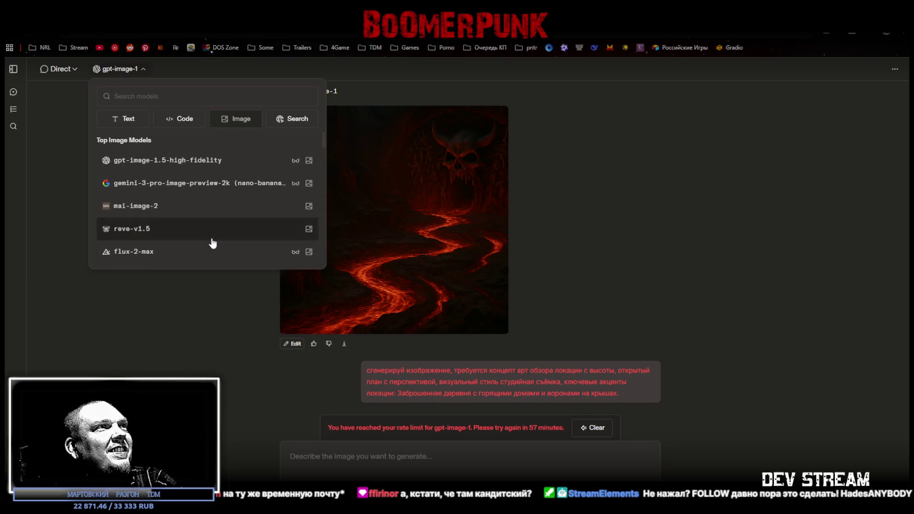
pyautogui.click(179, 162)
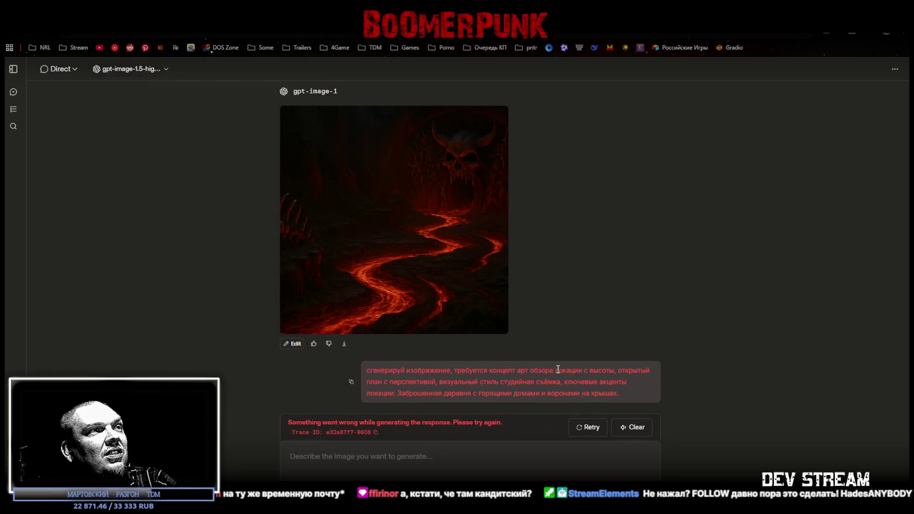
pyautogui.click(351, 382)
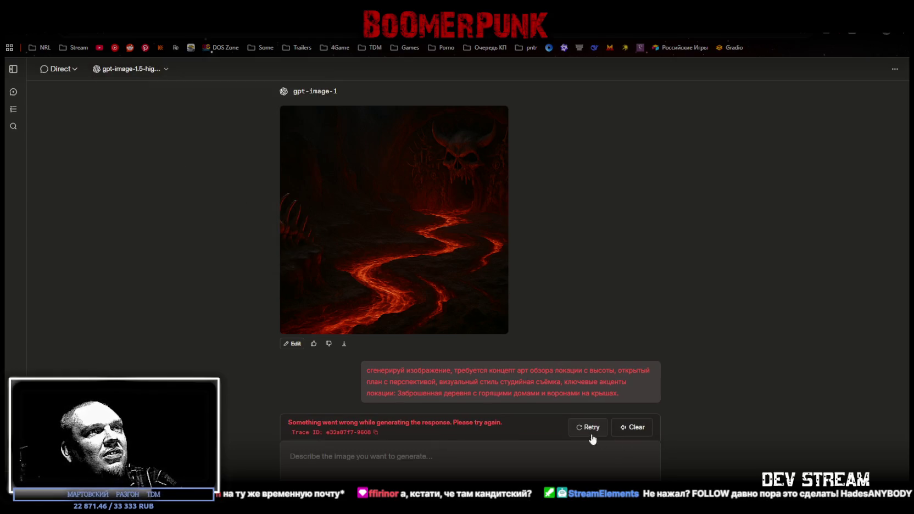
pyautogui.click(587, 428)
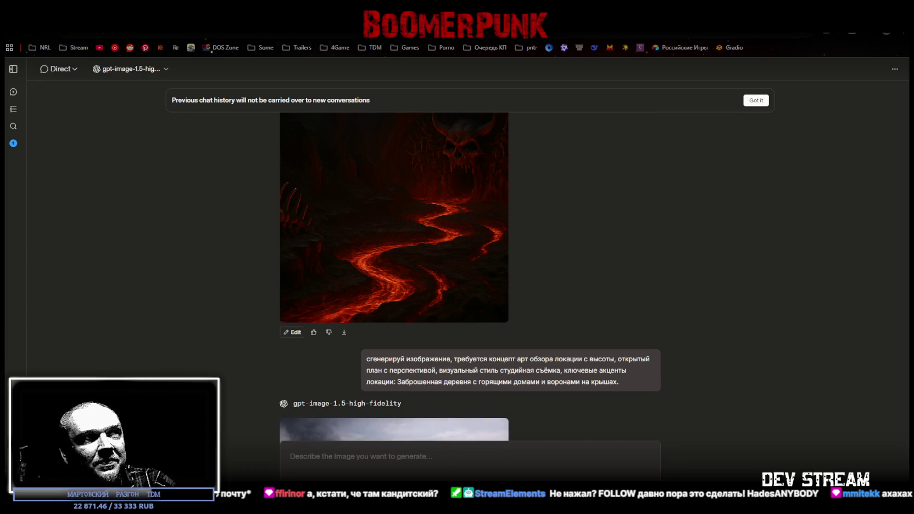
# Step: Preview the generated burning-village image enlarged, then close it
pyautogui.scroll(-4, 493, 394)
pyautogui.click(429, 295)
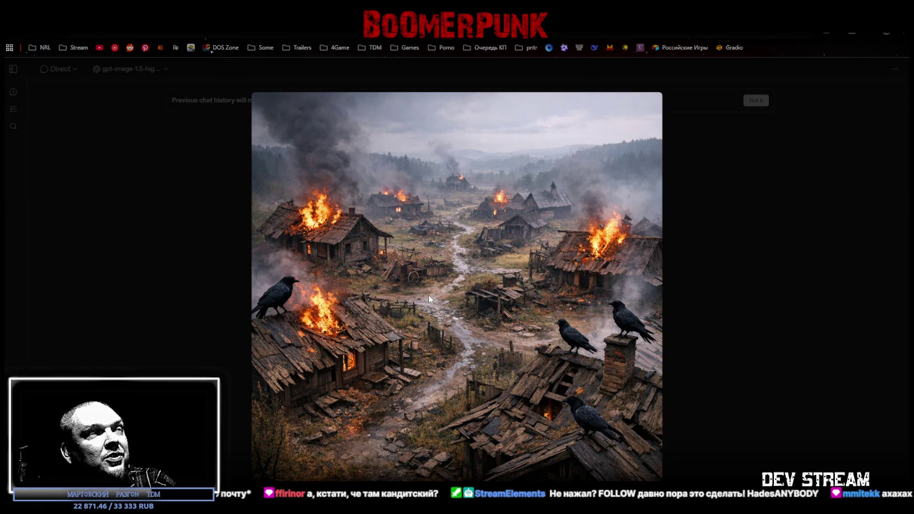
pyautogui.click(702, 272)
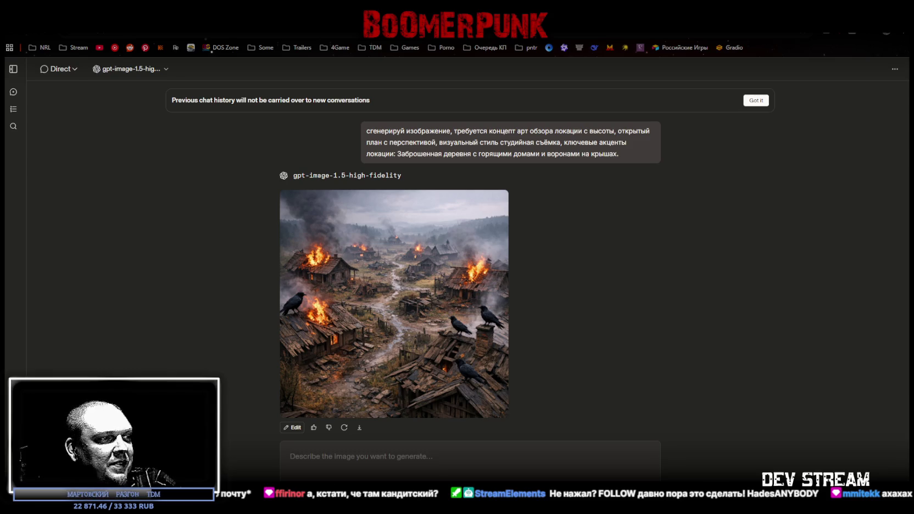
# Step: Send the fallen king's throne-room prompt and preview the shattered-throne image it produces
pyautogui.click(345, 457)
pyautogui.write('сгенерируй изображение, требуется концепт арт обзора локации с высоты, открытый план с перспективой, визуальный стиль студийная съёмка, ключевые акценты локации:  Тронный зал падшего короля с разбитым троном и тенями у колонн.')
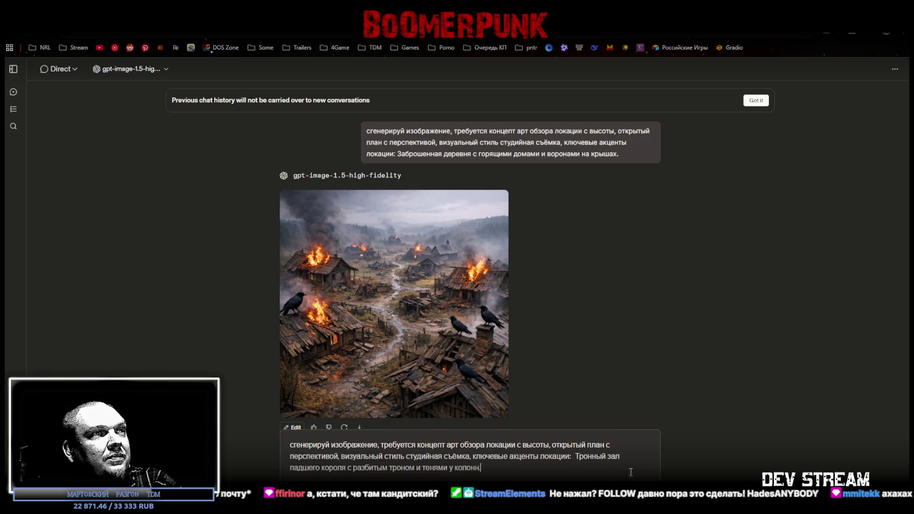
pyautogui.press('Return')
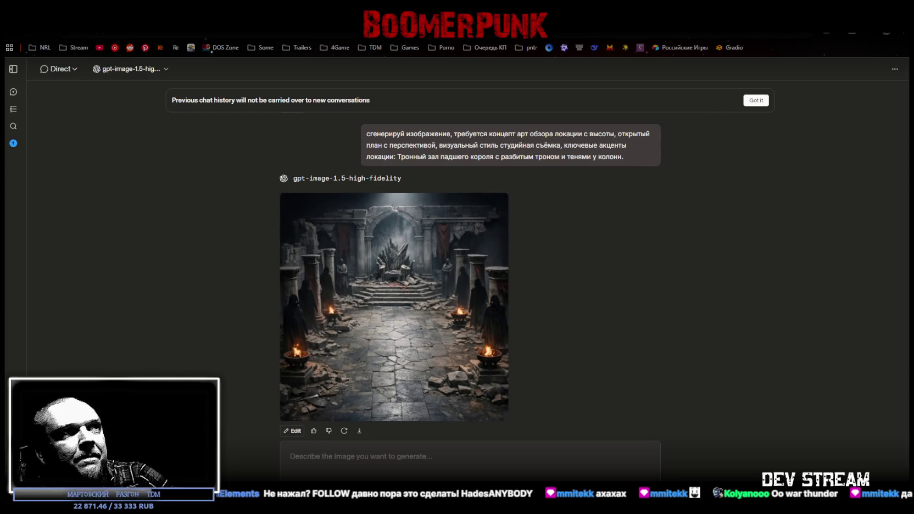
pyautogui.click(390, 302)
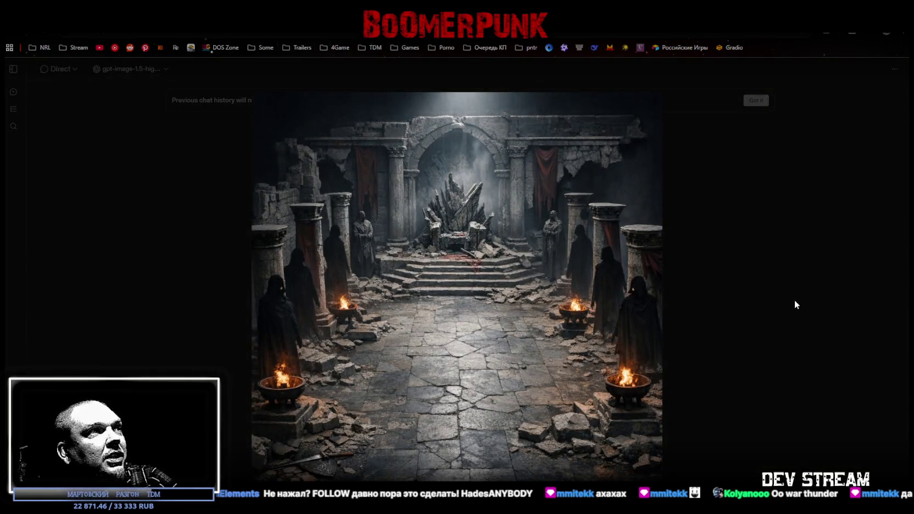
pyautogui.click(778, 295)
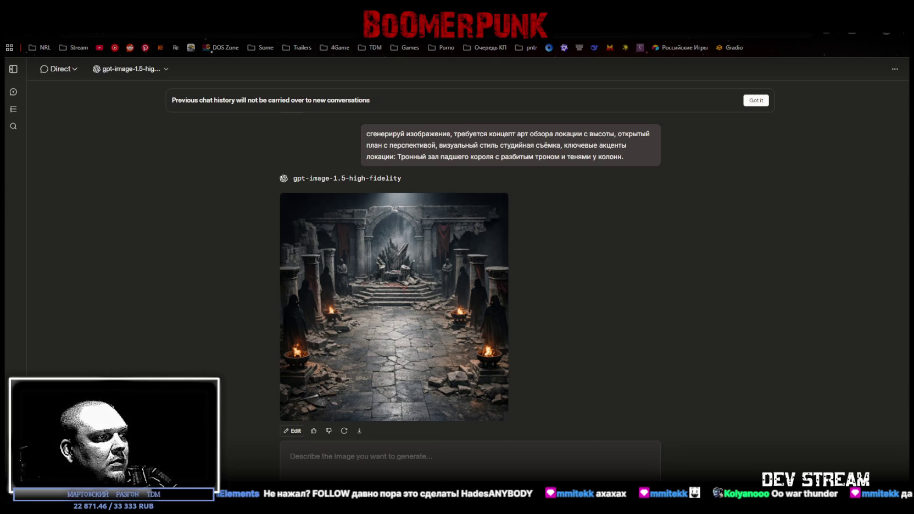
pyautogui.click(374, 452)
# Step: Submit the bridge-over-an-abyss prompt with broken chains and floating spirits
pyautogui.write('сгенерируй изображение, требуется концепт арт обзора локации с высоты, открытый план с перспективой, визуальный стиль студийная съёмка, ключевые акценты локации:  Мост через бездну с оборванными цепями и парящими духами.')
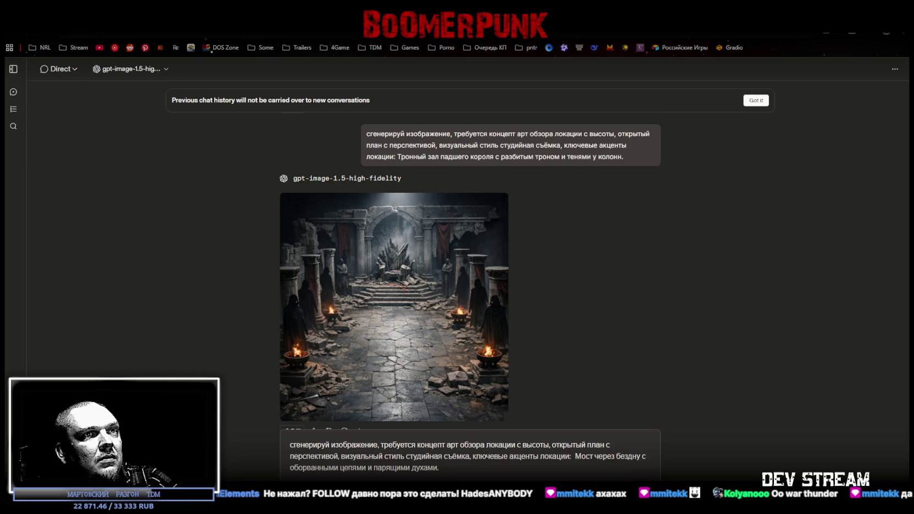
pyautogui.press('Return')
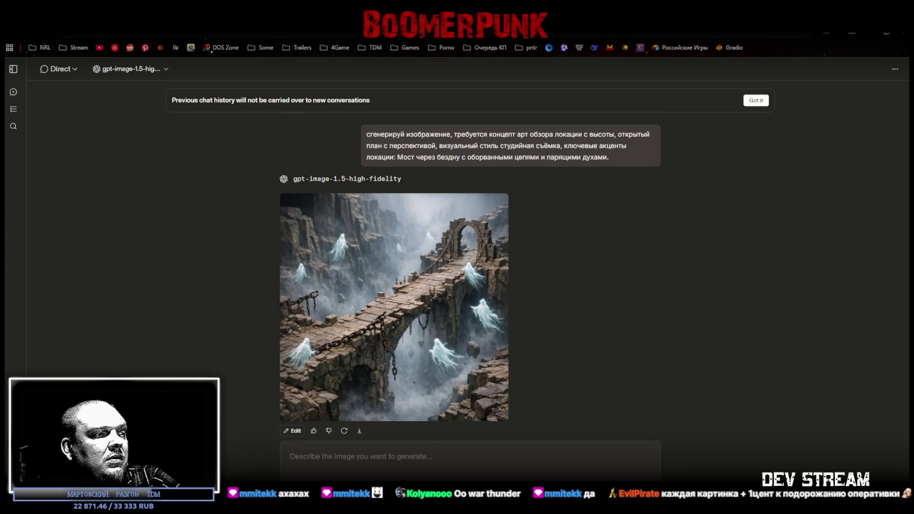
# Step: Send the alchemical laboratory prompt and preview the cauldrons-and-caged-skeletons image
pyautogui.click(337, 452)
pyautogui.hotkey('ctrl', 'v')
pyautogui.press('Return')
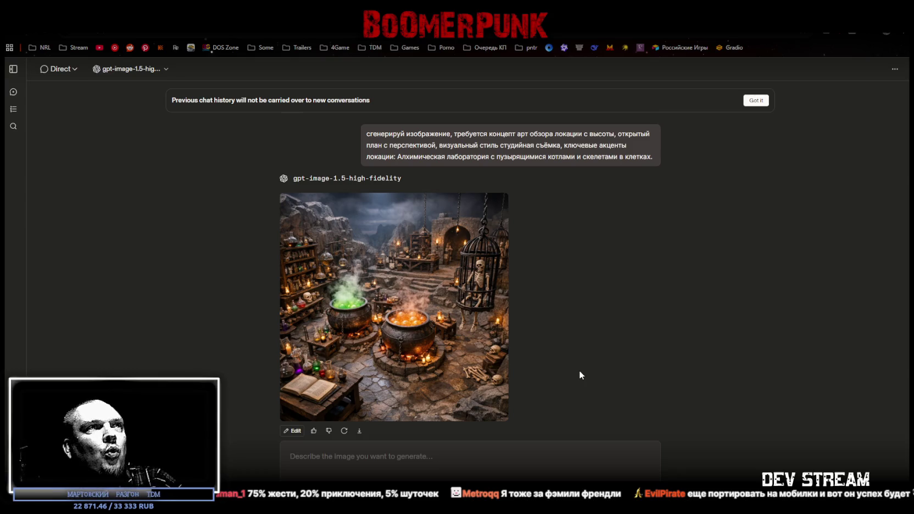
pyautogui.click(389, 255)
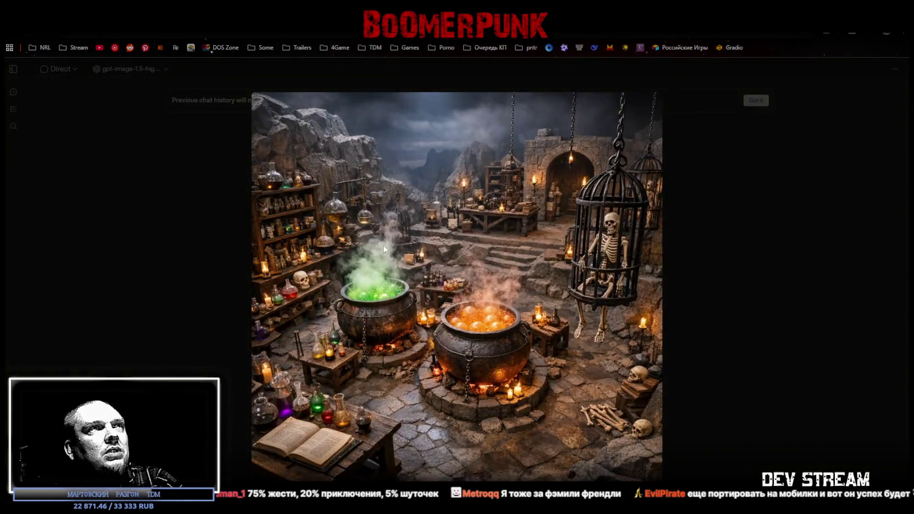
pyautogui.click(697, 221)
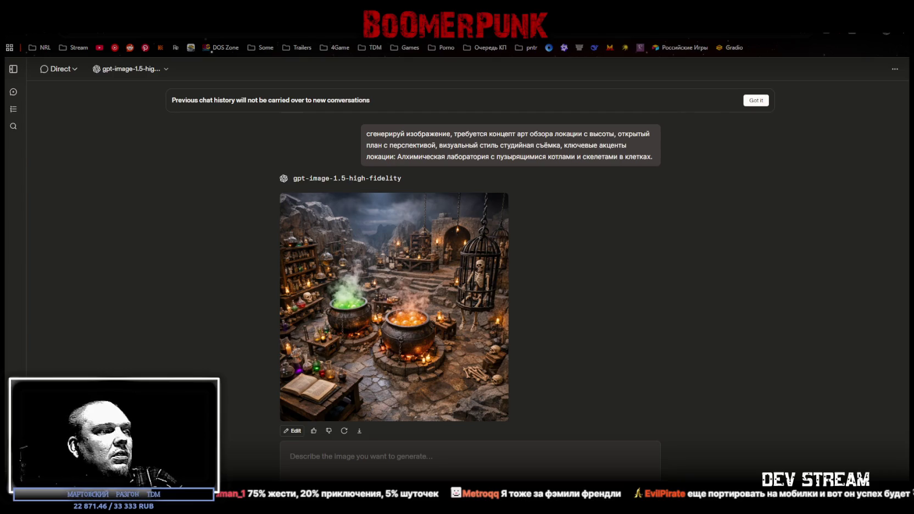
# Step: Send the frozen lake prompt with ghostly figures under the ice
pyautogui.click(369, 454)
pyautogui.hotkey('ctrl', 'v')
pyautogui.press('Return')
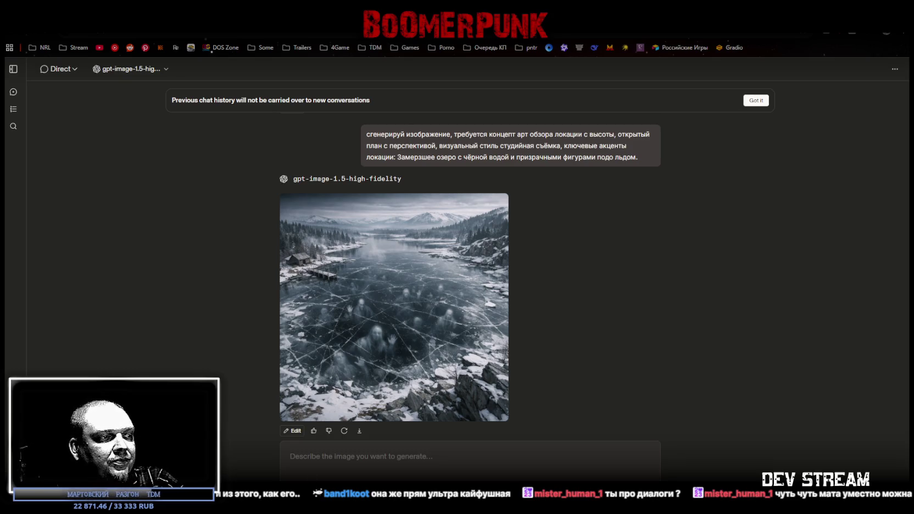
# Step: Send the ancient blood-rune altar prompt, which hits the rate limit
pyautogui.click(360, 452)
pyautogui.write('сгенерируй изображение, требуется концепт арт обзора локации с высоты, открытый план с перспективой, визуальный стиль студийная съёмка, ключевые акценты локации:  Древний алтарь с кровавыми рунами и парящими черепами вокруг.')
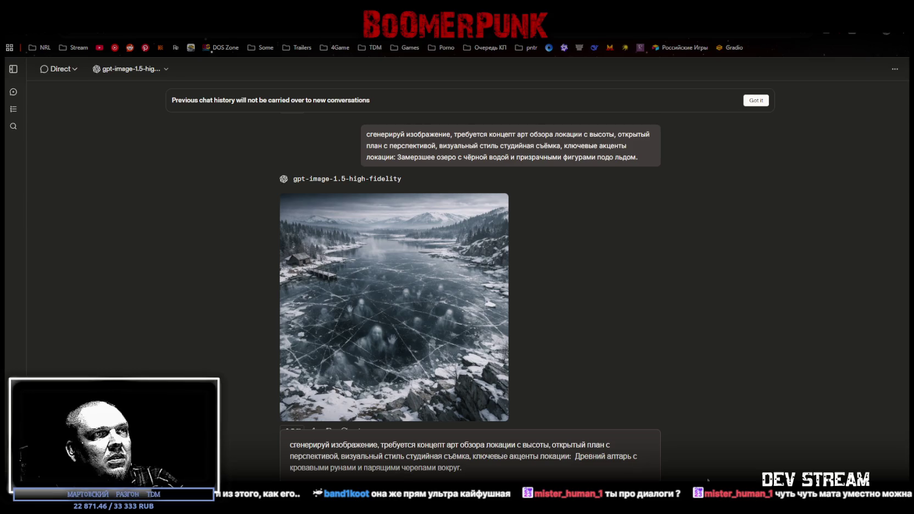
pyautogui.press('Return')
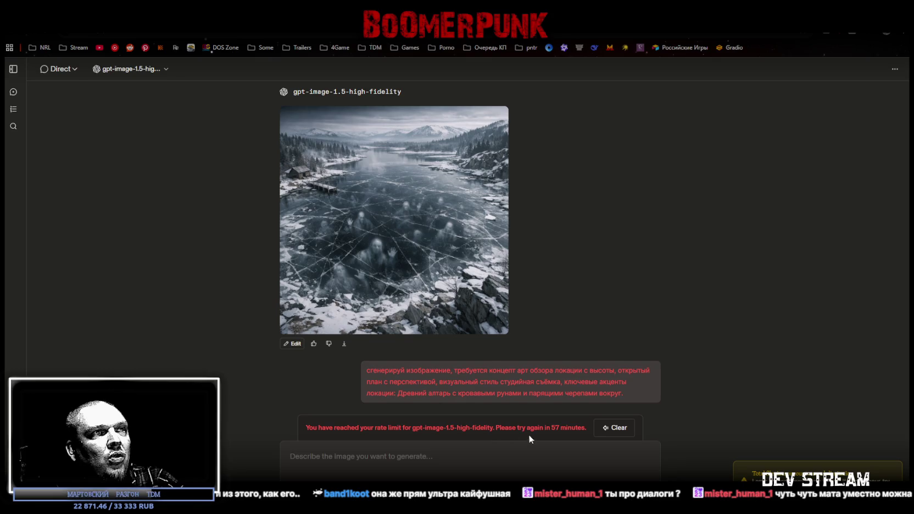
pyautogui.moveTo(351, 386)
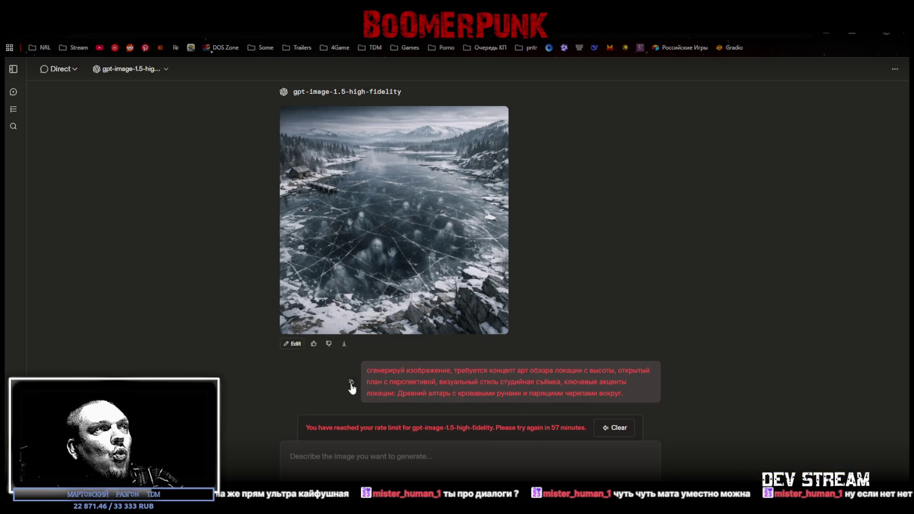
pyautogui.click(165, 70)
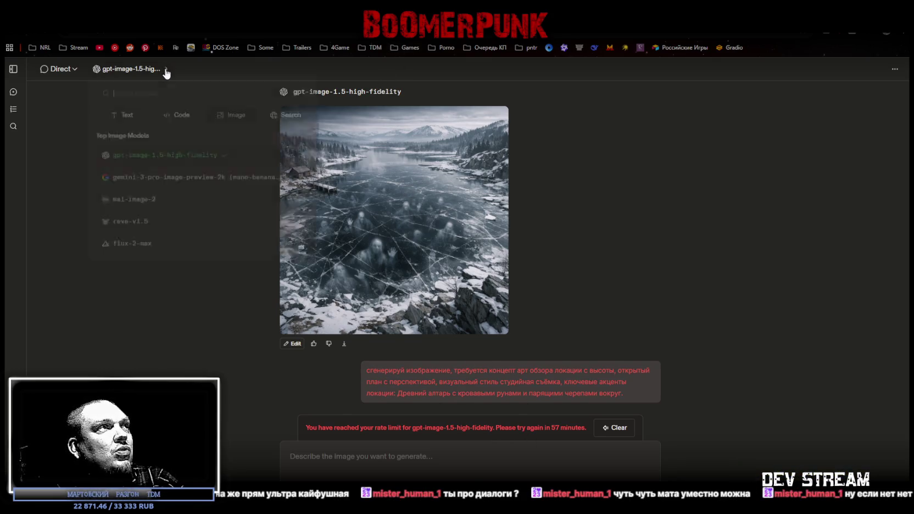
pyautogui.click(189, 185)
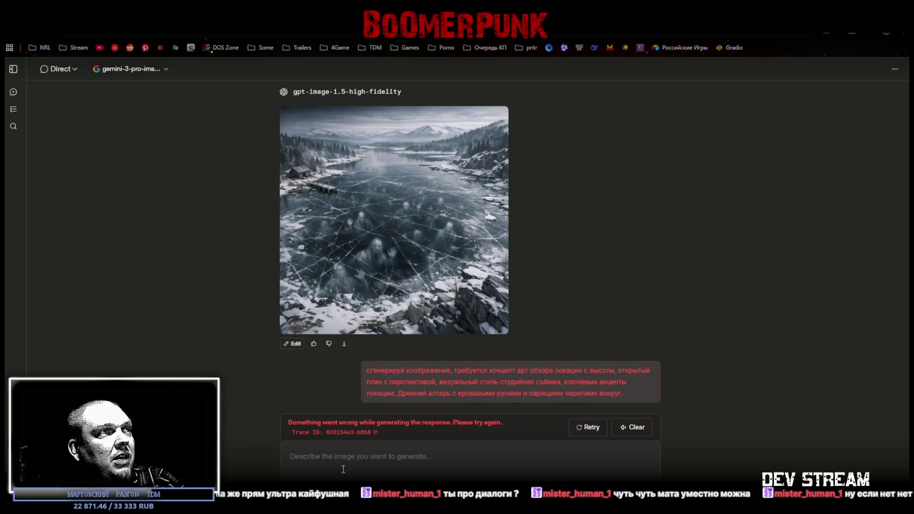
pyautogui.click(587, 428)
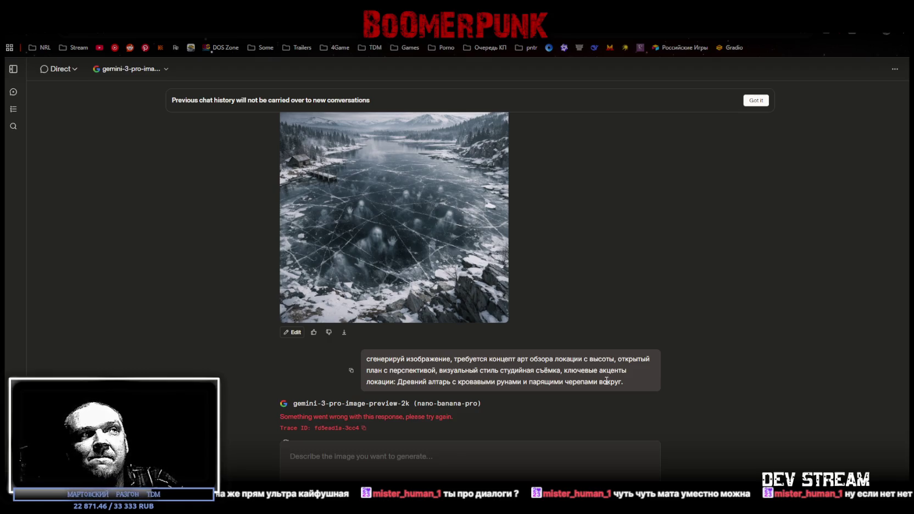
pyautogui.click(284, 430)
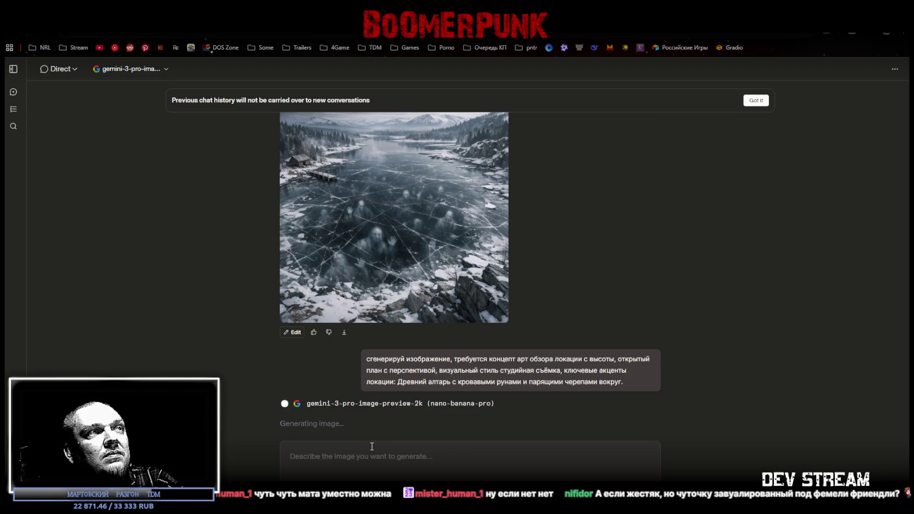
pyautogui.click(399, 214)
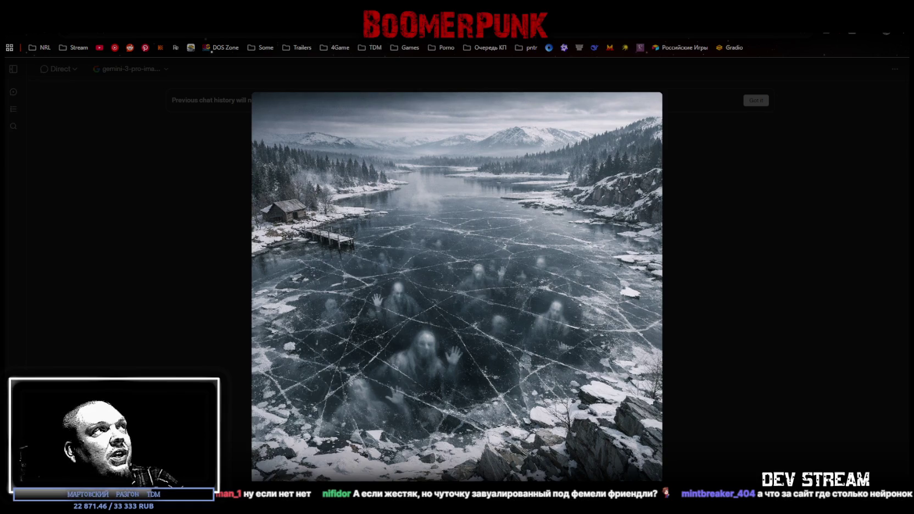
pyautogui.click(718, 308)
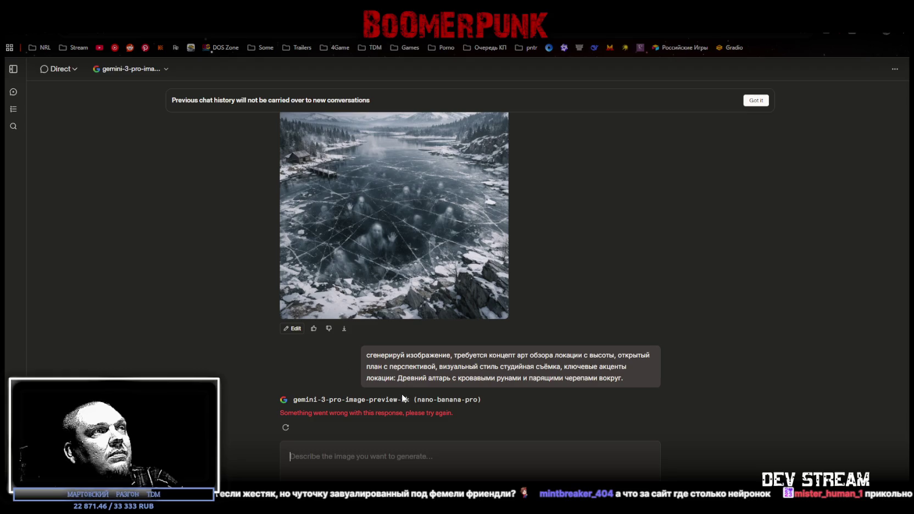
pyautogui.click(286, 428)
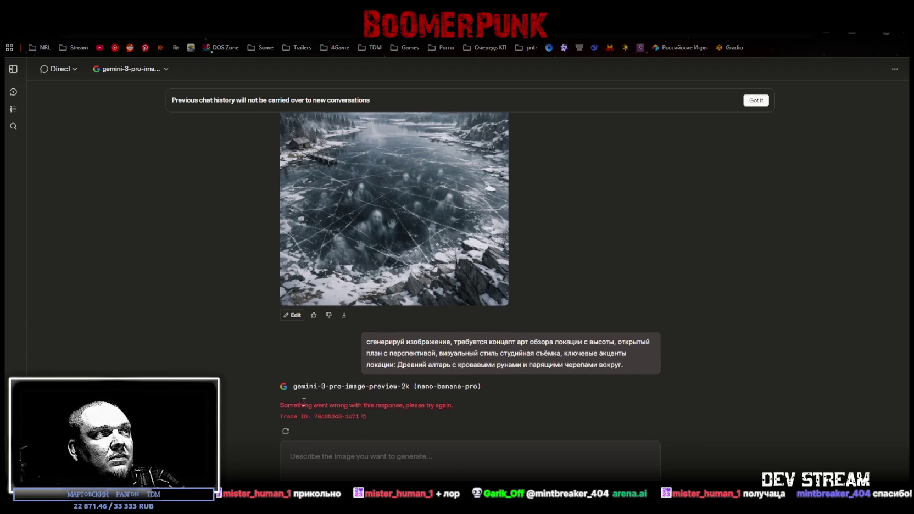
pyautogui.click(285, 429)
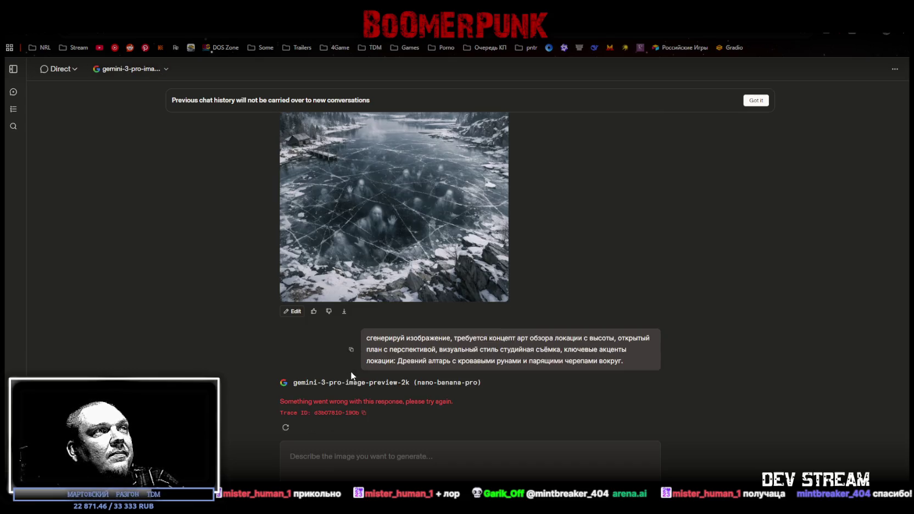
# Step: Resend the altar prompt on mai-image-2 and retry after the 'Something went wrong' error
pyautogui.click(170, 70)
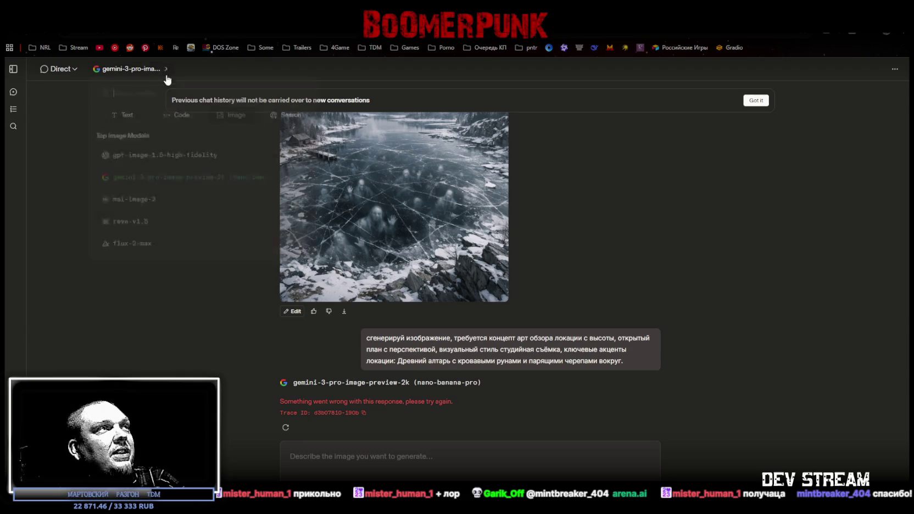
pyautogui.click(194, 212)
pyautogui.write('сгенерируй изображение, требуется концепт арт обзора локации с высоты, открытый план с перспективой, визуальный стиль студийная съёмка, ключевые акценты локации:  Древний алтарь с кровавыми рунами и парящими черепами вокруг.')
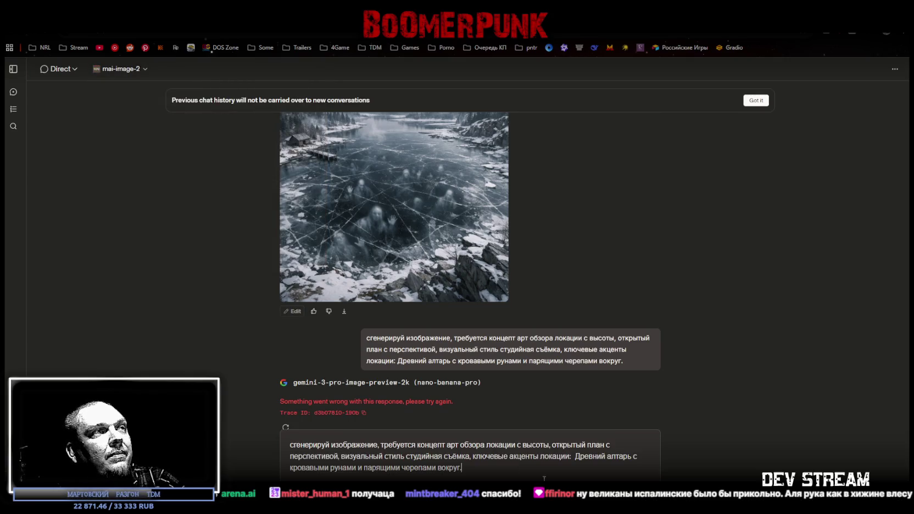
pyautogui.press('Return')
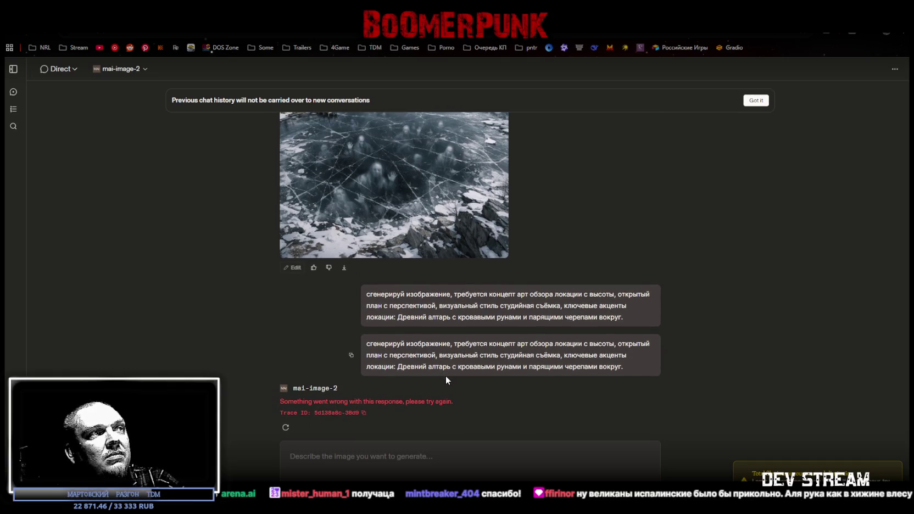
pyautogui.click(285, 428)
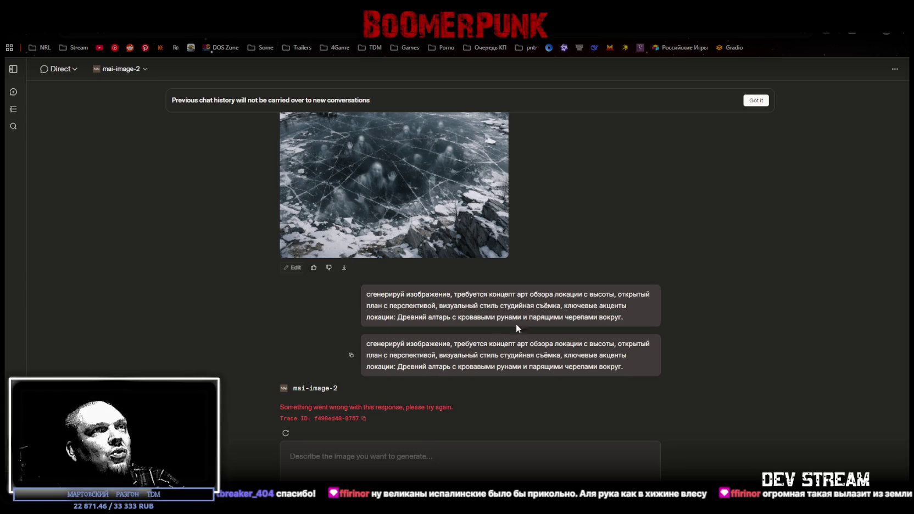
pyautogui.click(144, 69)
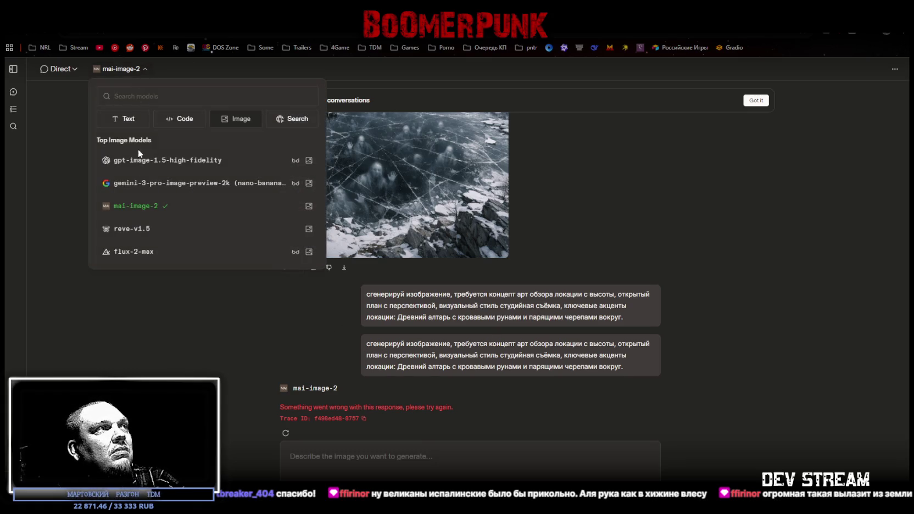
# Step: Generate the altar prompt on reve-v1.5, yielding three floating skulls over a rune-ringed stone altar
pyautogui.click(149, 230)
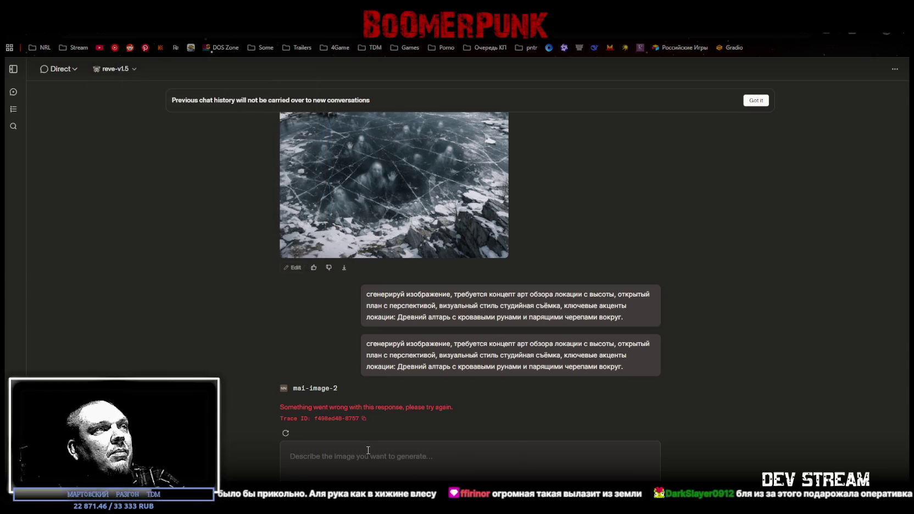
pyautogui.write('сгенерируй изображение, требуется концепт арт обзора локации с высоты, открытый план с перспективой, визуальный стиль студийная съёмка, ключевые акценты локации:  Древний алтарь с кровавыми рунами и парящими черепами вокруг.')
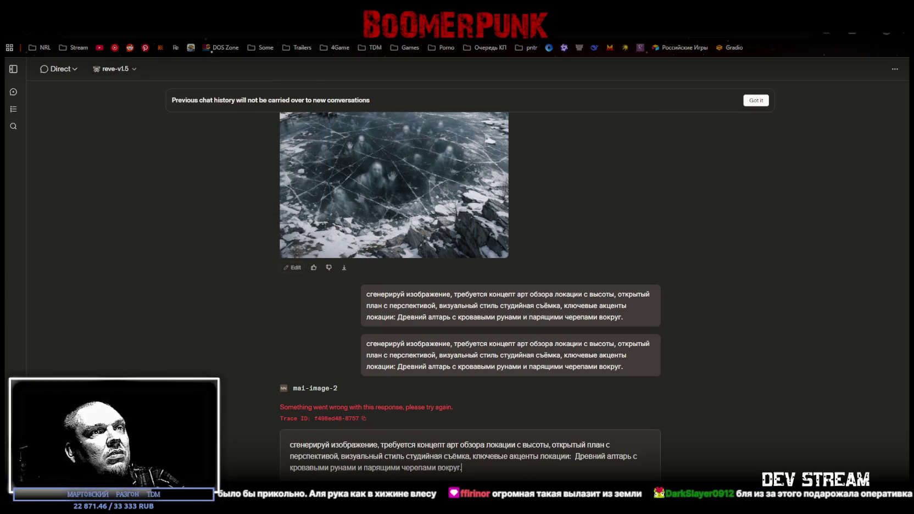
pyautogui.press('Return')
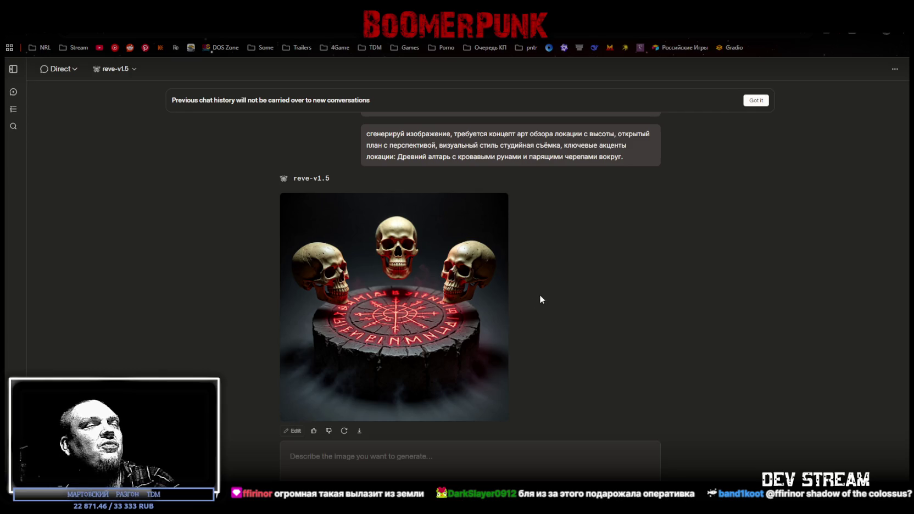
pyautogui.scroll(2, 473, 325)
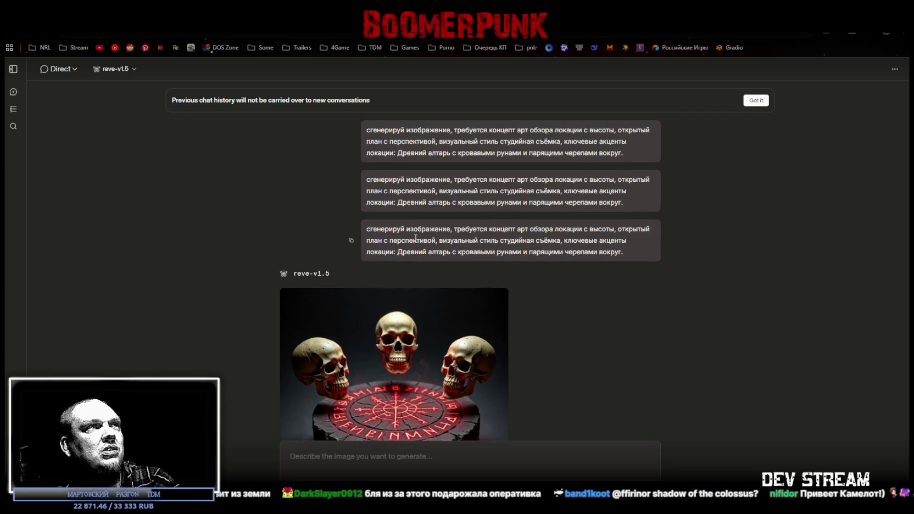
# Step: Send the altar prompt to hunyuan-image-3.0 and pass the reCAPTCHA security check
pyautogui.click(134, 70)
pyautogui.scroll(-1, 189, 209)
pyautogui.scroll(-2, 189, 206)
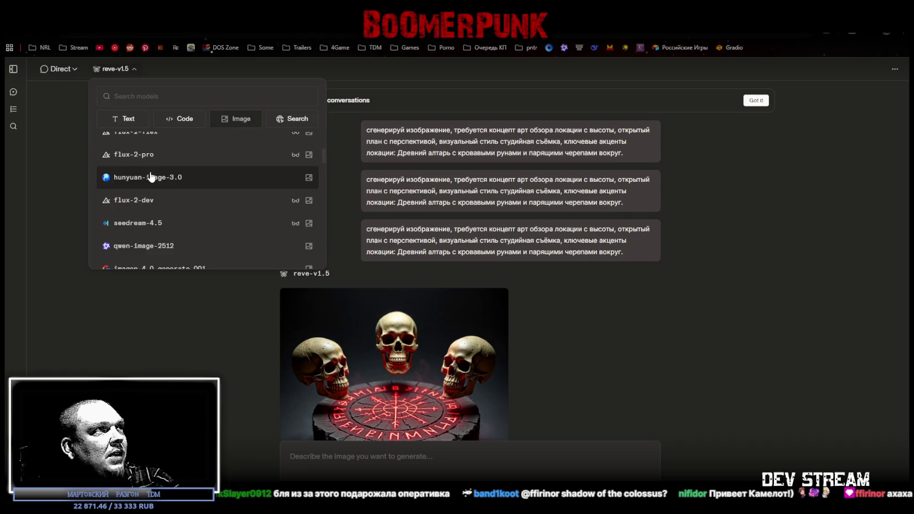
pyautogui.click(179, 184)
pyautogui.click(388, 456)
pyautogui.write('сгенерируй изображение, требуется концепт арт обзора локации с высоты, открытый план с перспективой, визуальный стиль студийная съёмка, ключевые акценты локации:  Древний алтарь с кровавыми рунами и парящими черепами вокруг.')
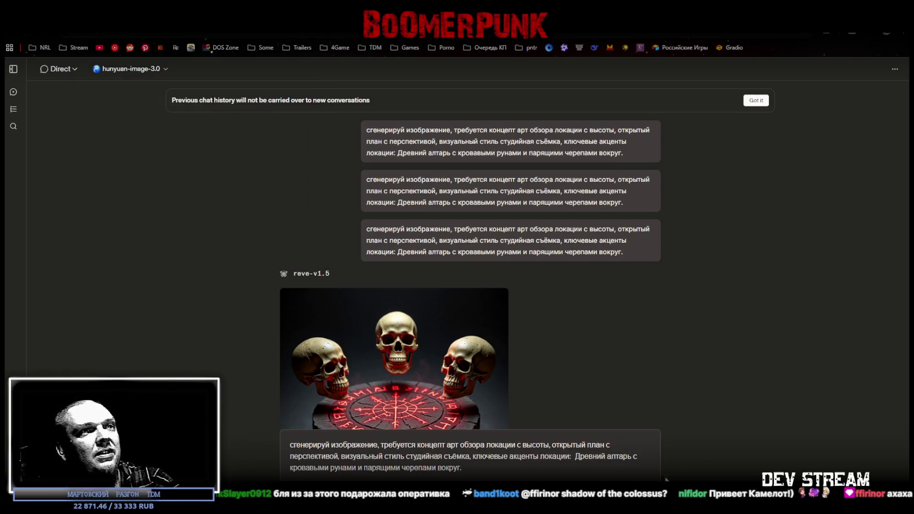
pyautogui.press('Return')
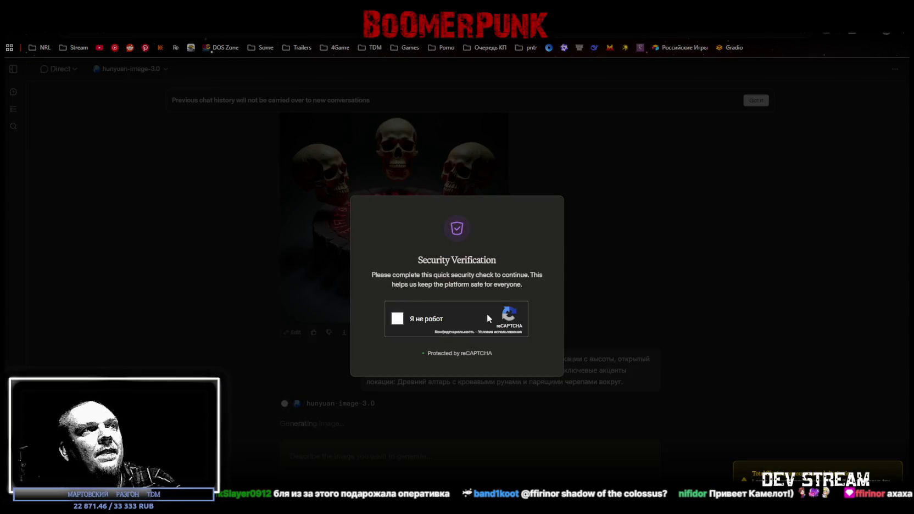
pyautogui.click(397, 319)
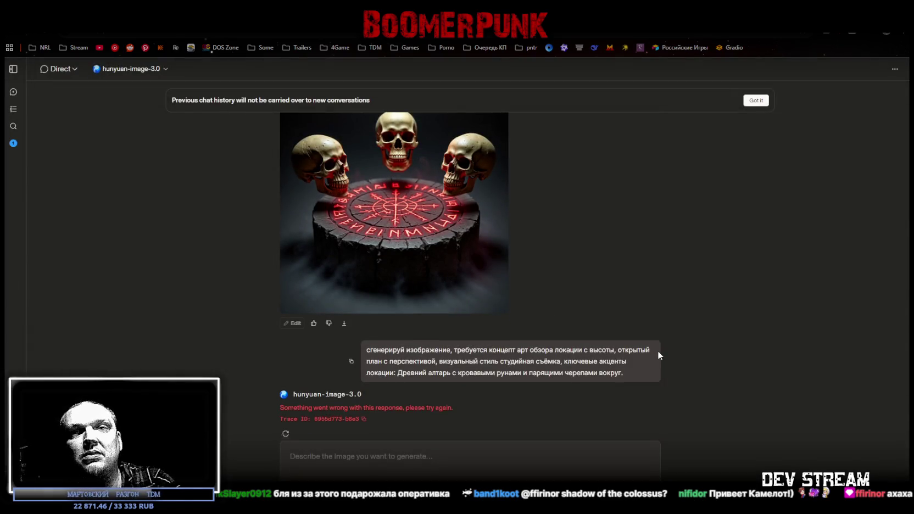
# Step: Retry the failed hunyuan-image-3.0 generation three times without success
pyautogui.click(286, 428)
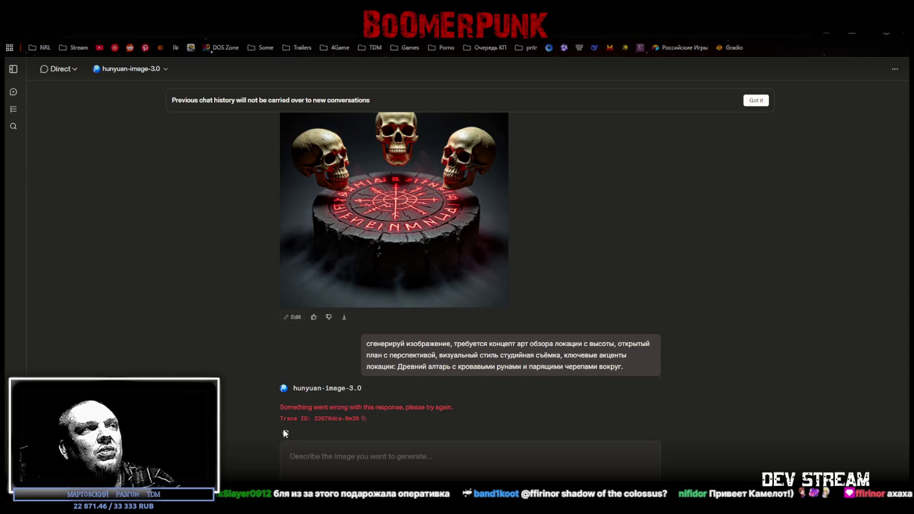
pyautogui.click(284, 433)
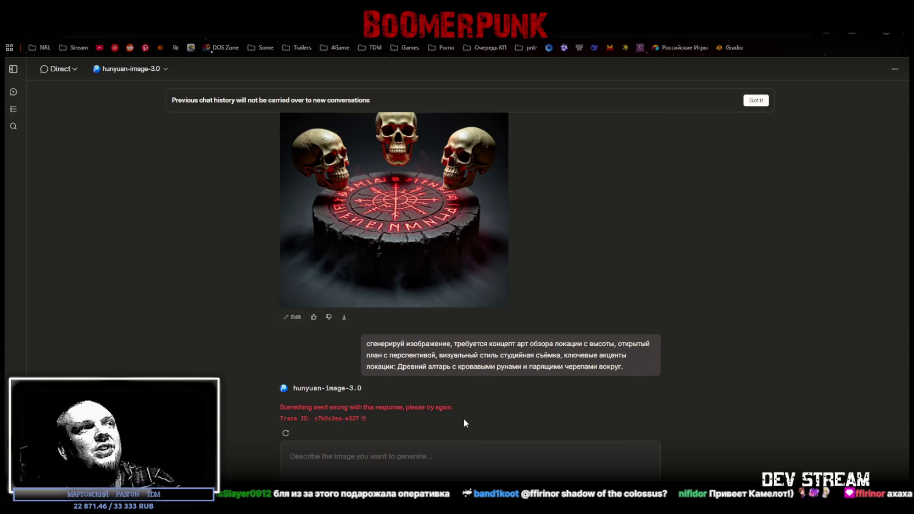
pyautogui.click(286, 432)
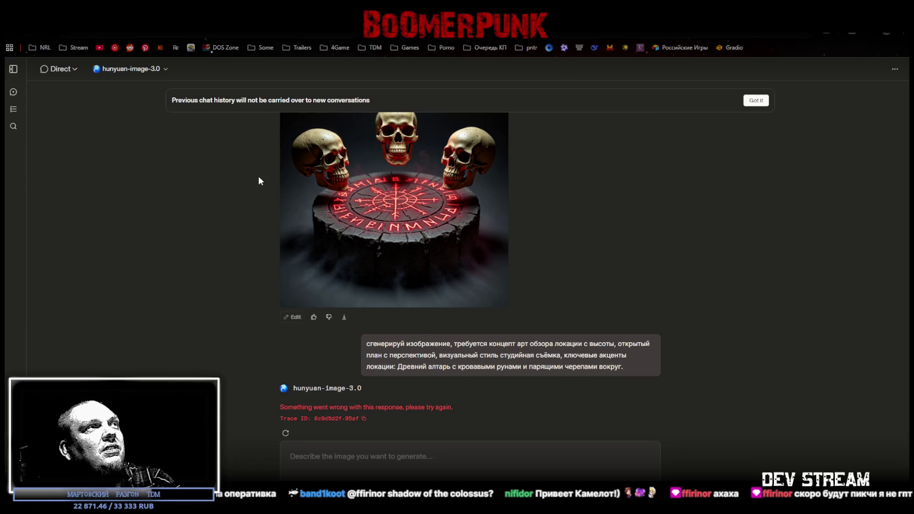
pyautogui.click(164, 69)
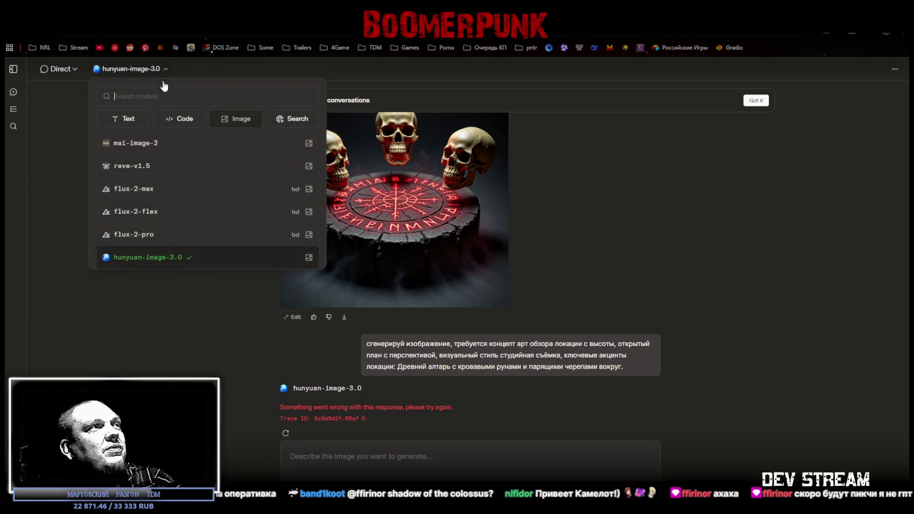
# Step: Send the altar prompt to qwen-image-2512, pass the security check, and switch to Unity
pyautogui.scroll(-1, 194, 240)
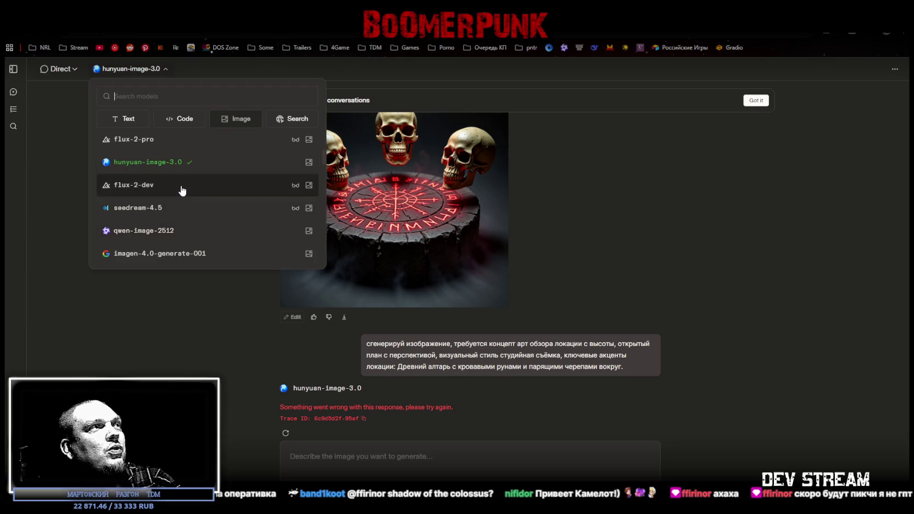
pyautogui.click(181, 232)
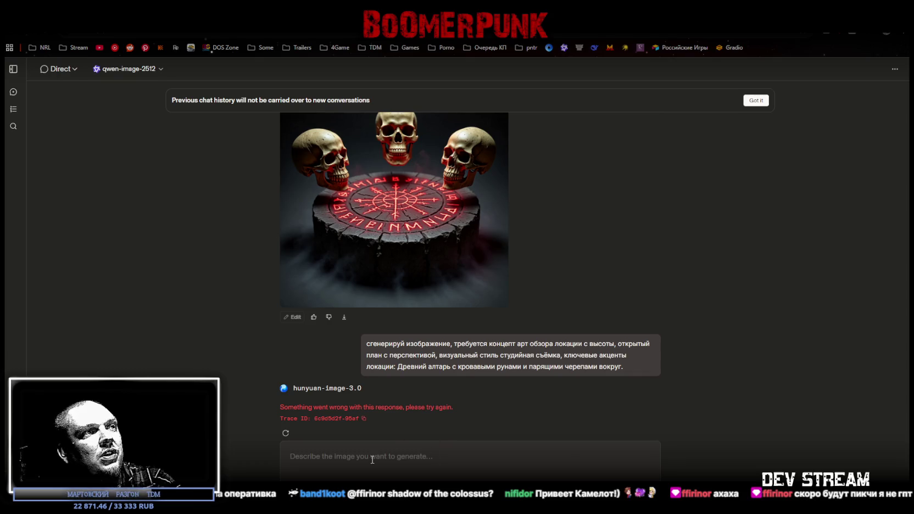
pyautogui.write('сгенерируй изображение, требуется концепт арт обзора локации с высоты, открытый план с перспективой, визуальный стиль студийная съёмка, ключевые акценты локации:  Древний алтарь с кровавыми рунами и парящими черепами вокруг.')
pyautogui.press('Return')
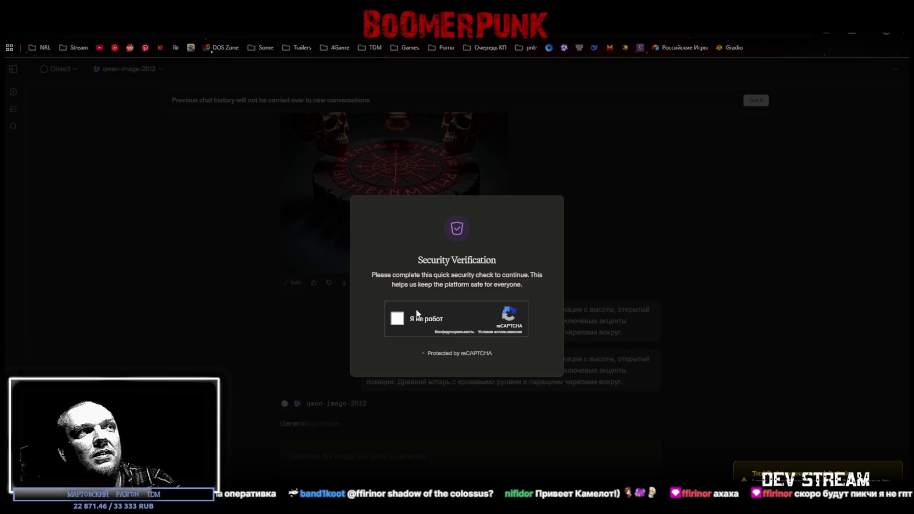
pyautogui.click(394, 318)
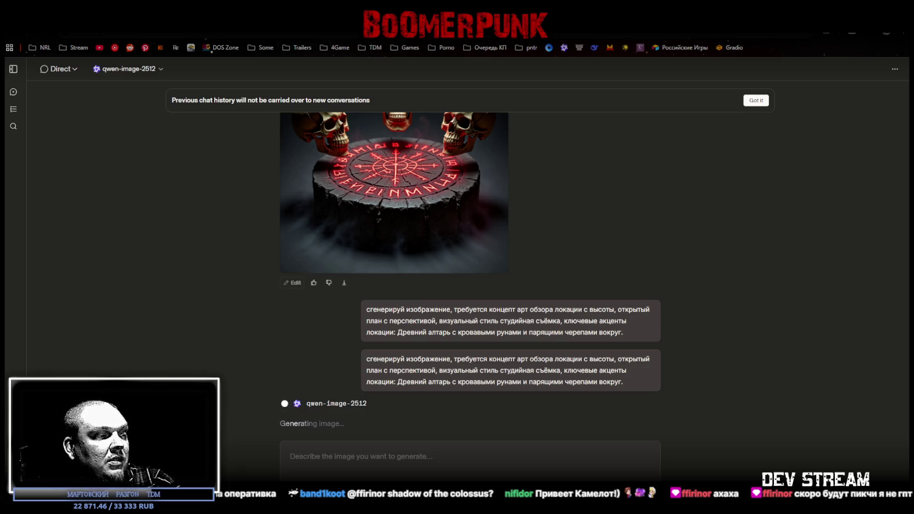
pyautogui.hotkey('alt', 'Tab')
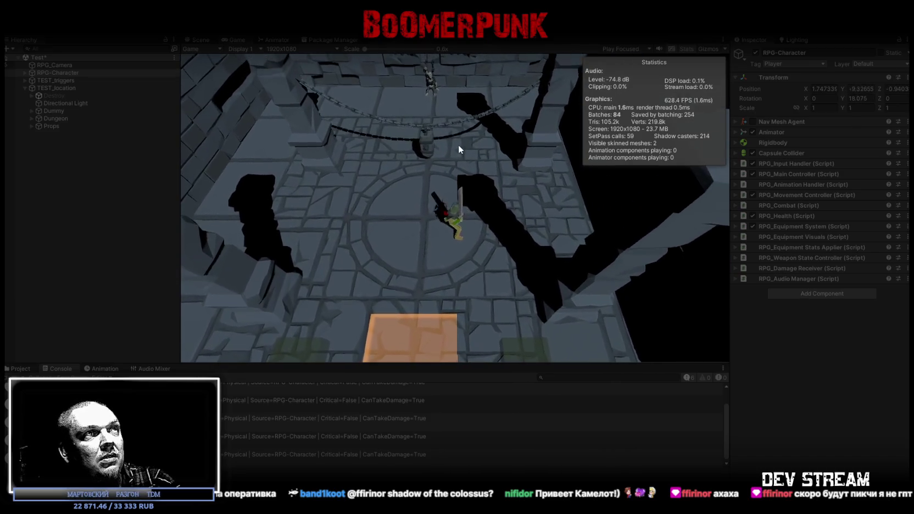
# Step: Maximize the Unity Game view showing the dungeon playtest, then switch to Blockbench
pyautogui.doubleClick(234, 36)
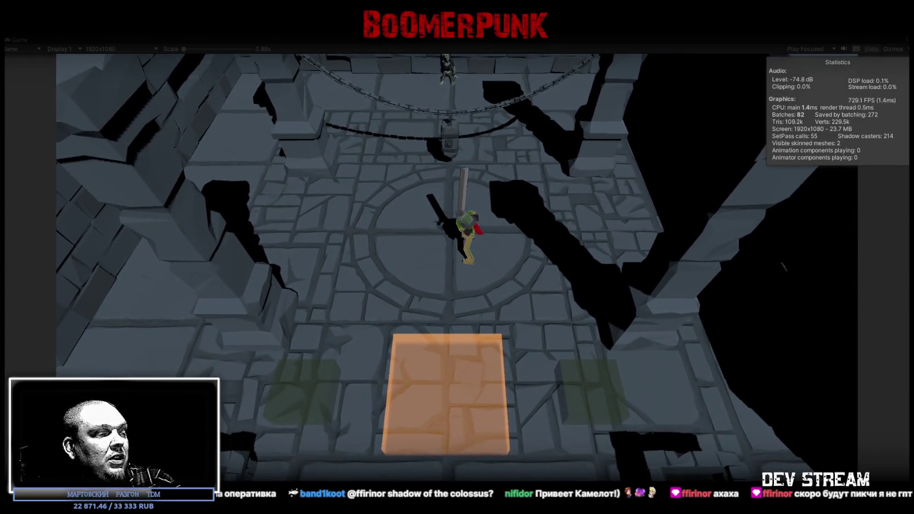
pyautogui.hotkey('alt', 'Tab')
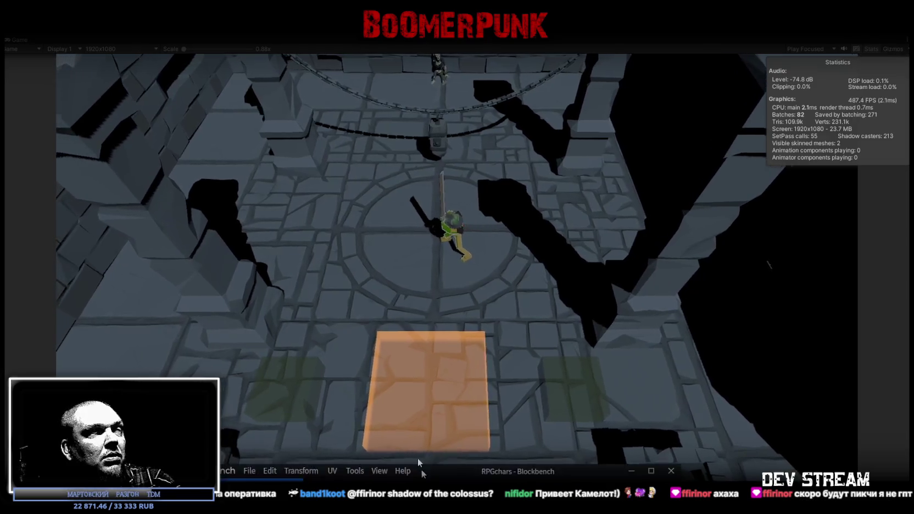
# Step: Orbit around the frog-headed PRG_player model to inspect its back, front and side
pyautogui.moveTo(636, 308)
pyautogui.mouseDown()
pyautogui.moveTo(294, 311)
pyautogui.moveTo(289, 292)
pyautogui.mouseUp()
pyautogui.scroll(5, 297, 265)
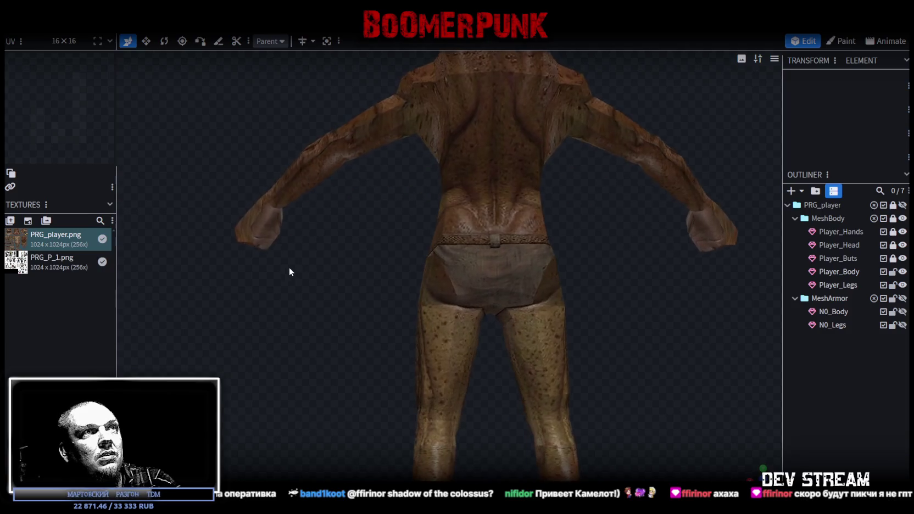
pyautogui.moveTo(398, 284); pyautogui.dragTo(576, 296)
pyautogui.scroll(-3, 577, 298)
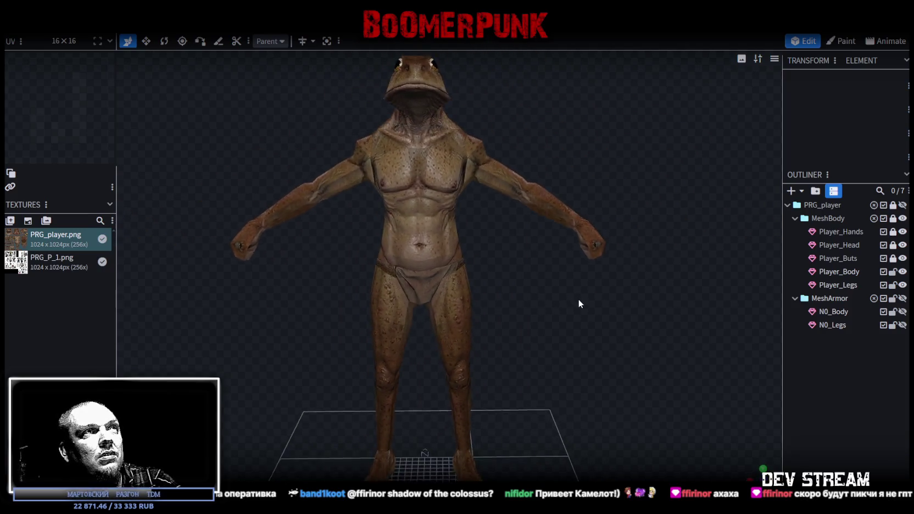
pyautogui.moveTo(553, 330)
pyautogui.mouseDown()
pyautogui.moveTo(317, 320)
pyautogui.moveTo(528, 291)
pyautogui.moveTo(547, 298)
pyautogui.moveTo(547, 316)
pyautogui.moveTo(552, 309)
pyautogui.mouseUp()
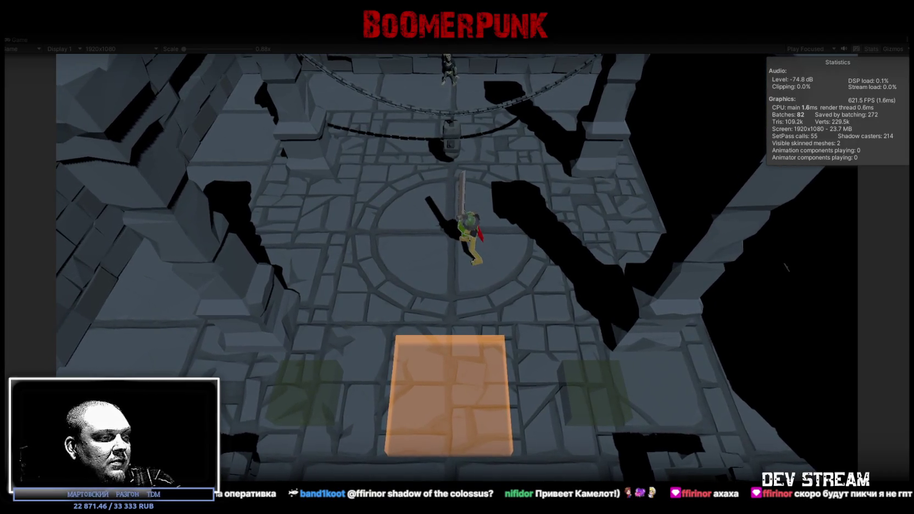
# Step: Switch to the LMArena chat where qwen-image-2512 is generating the blood-rune altar image
pyautogui.hotkey('alt', 'Tab')
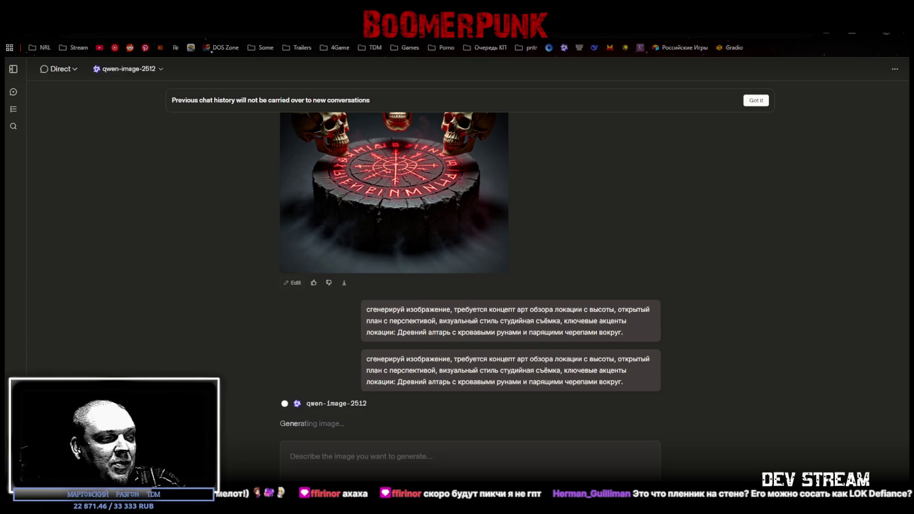
# Step: Return from LMArena to the Unity dungeon playtest in the Game view
pyautogui.hotkey('alt', 'Tab')
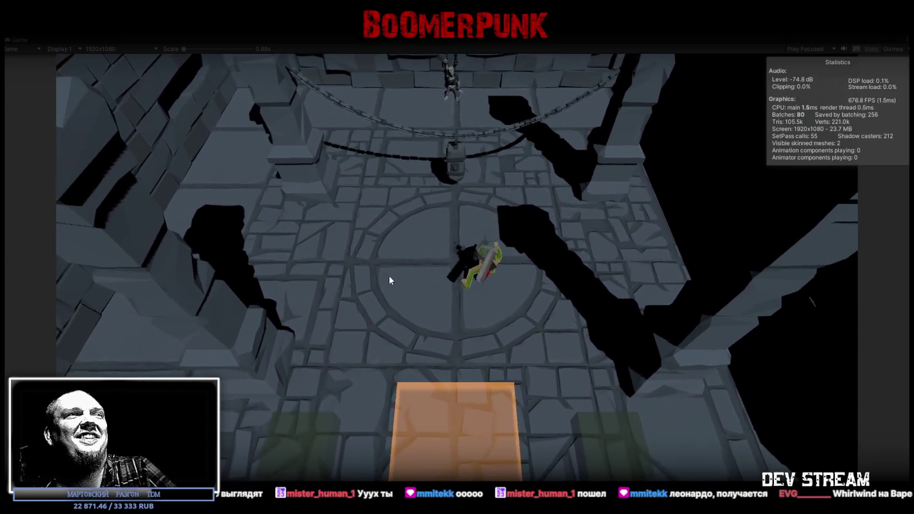
# Step: Swing the knight's sword and walk it around the floor circle, stepping off into the pit
pyautogui.click(390, 276)
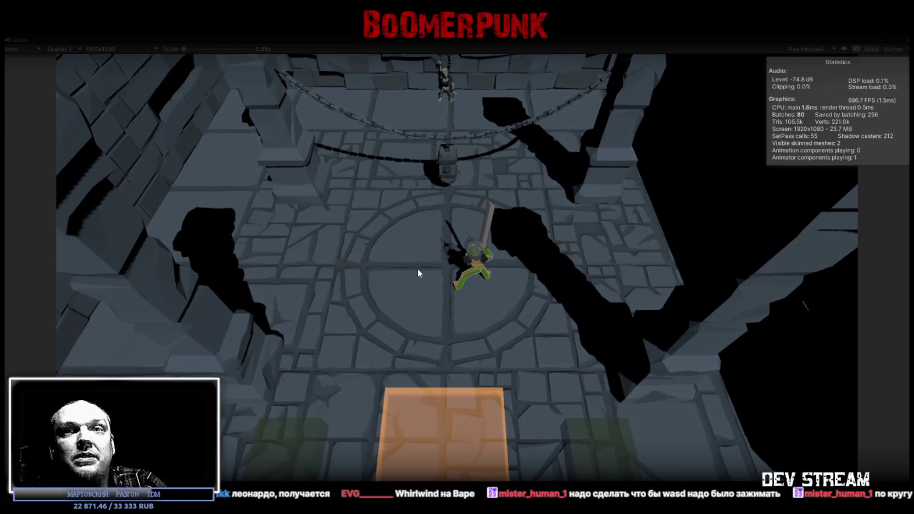
pyautogui.click(528, 266)
pyautogui.press('a')
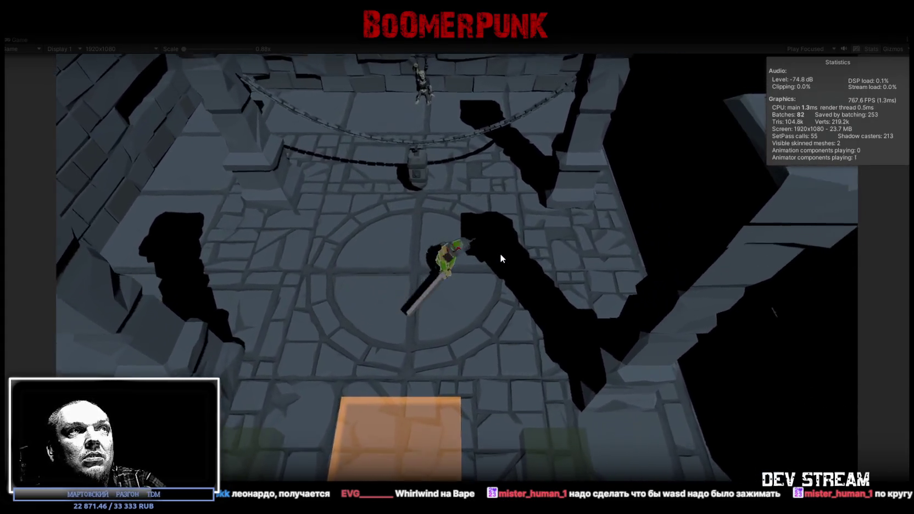
pyautogui.press('w')
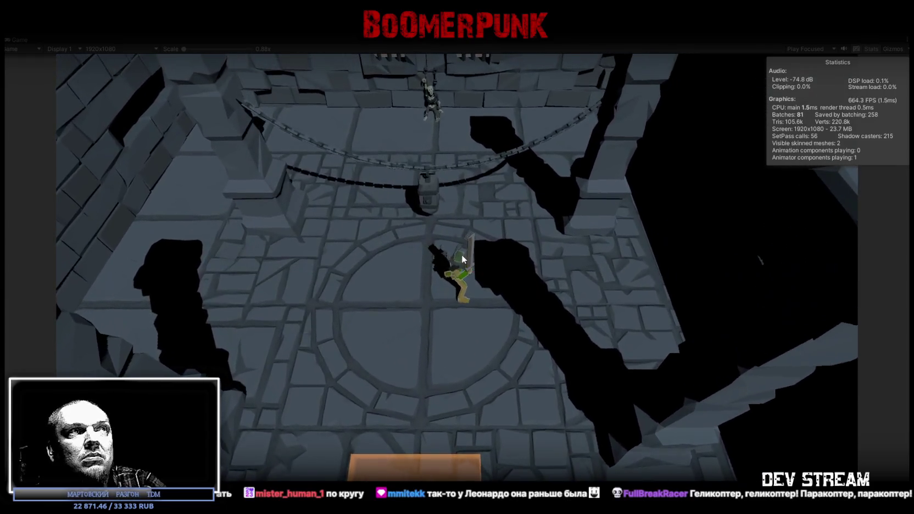
pyautogui.press('s')
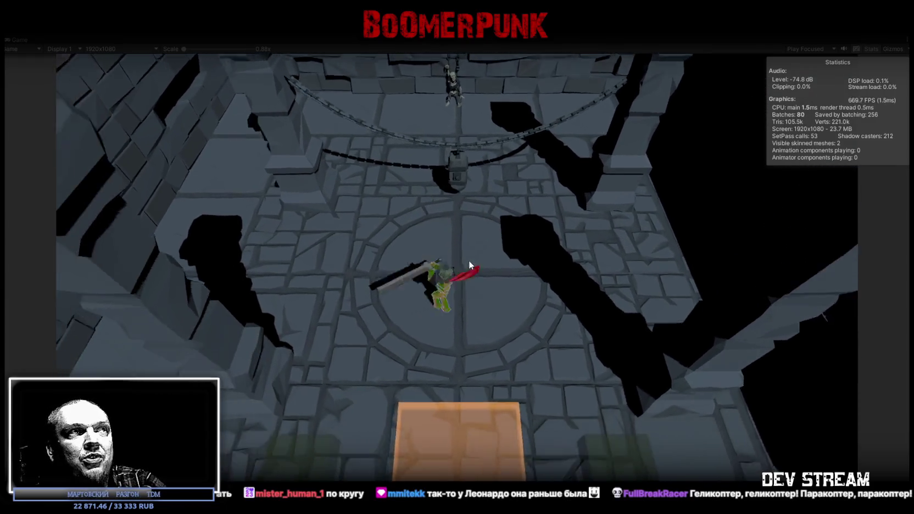
pyautogui.press('w')
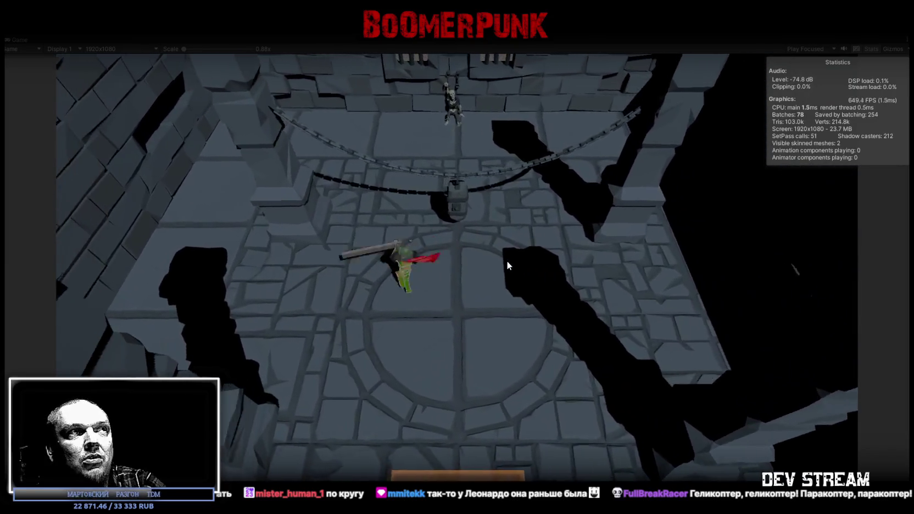
pyautogui.press('d')
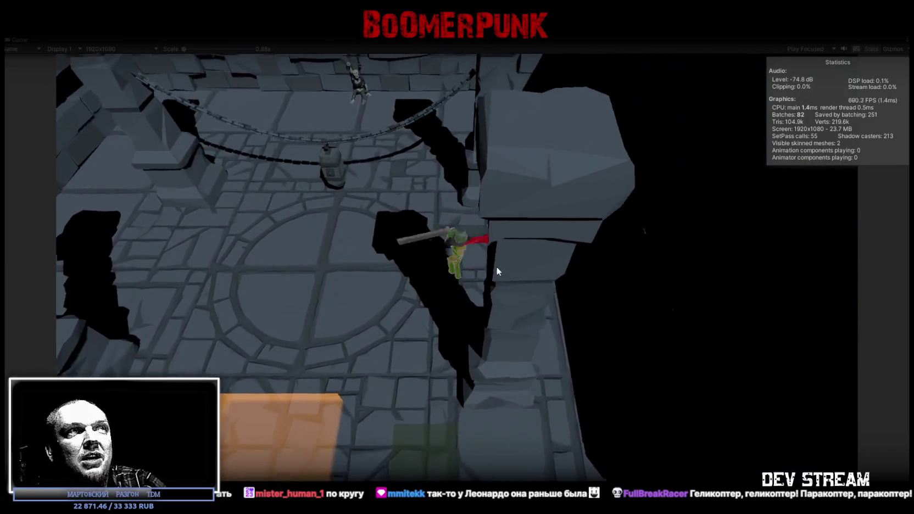
pyautogui.press('d')
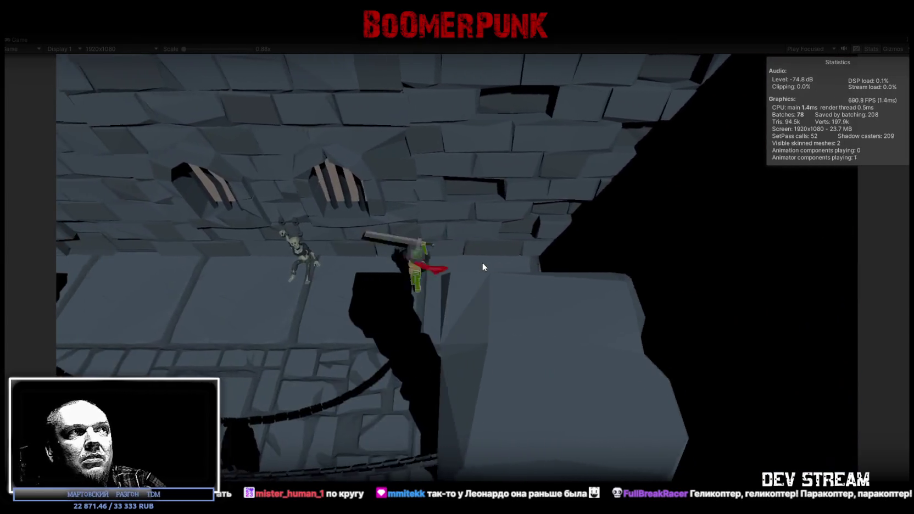
pyautogui.press('s')
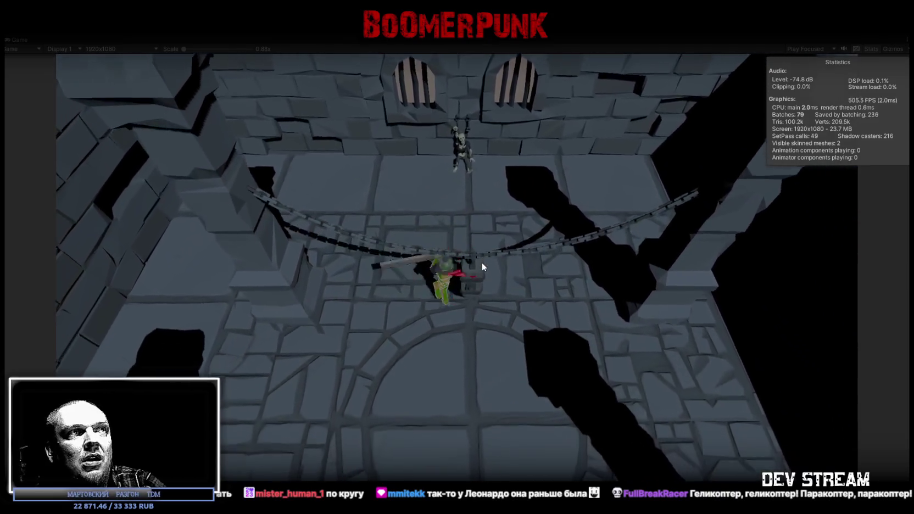
pyautogui.press('s')
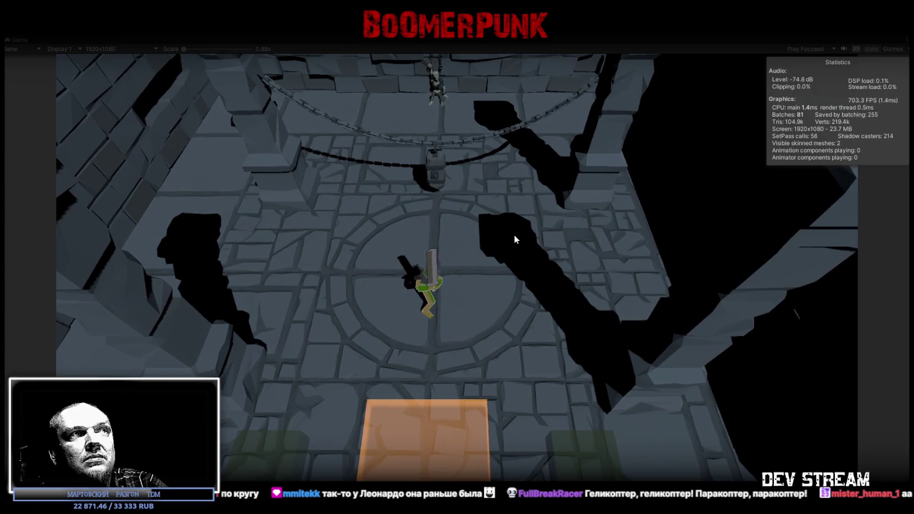
# Step: Attack several times while running the knight up and down the room under the hanging lamp
pyautogui.click(497, 241)
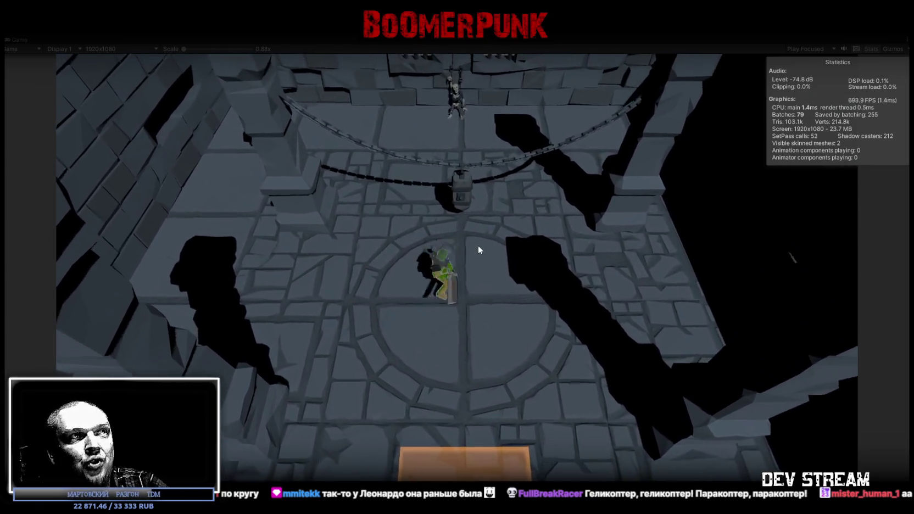
pyautogui.click(476, 242)
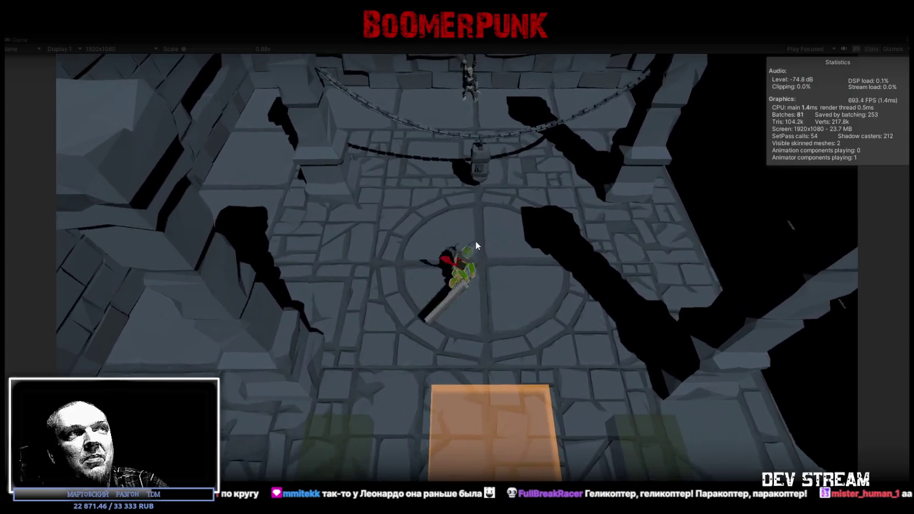
pyautogui.press('w')
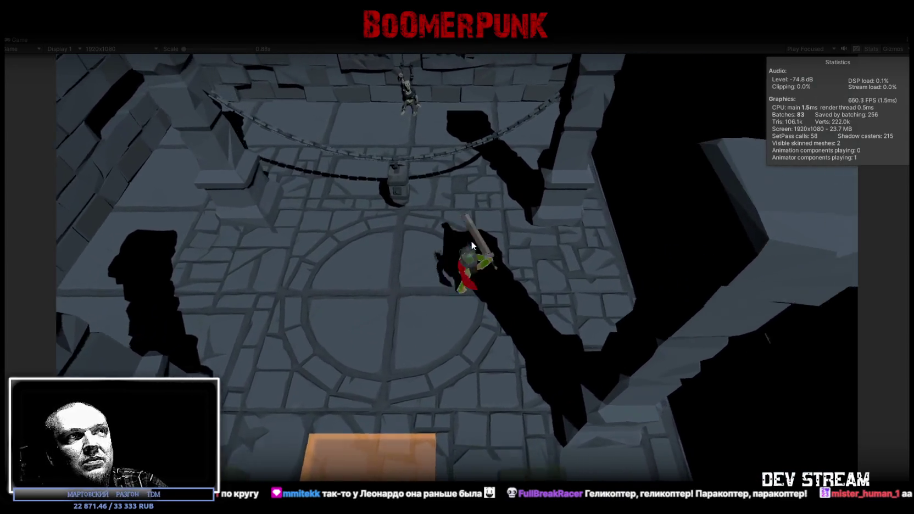
pyautogui.press('s')
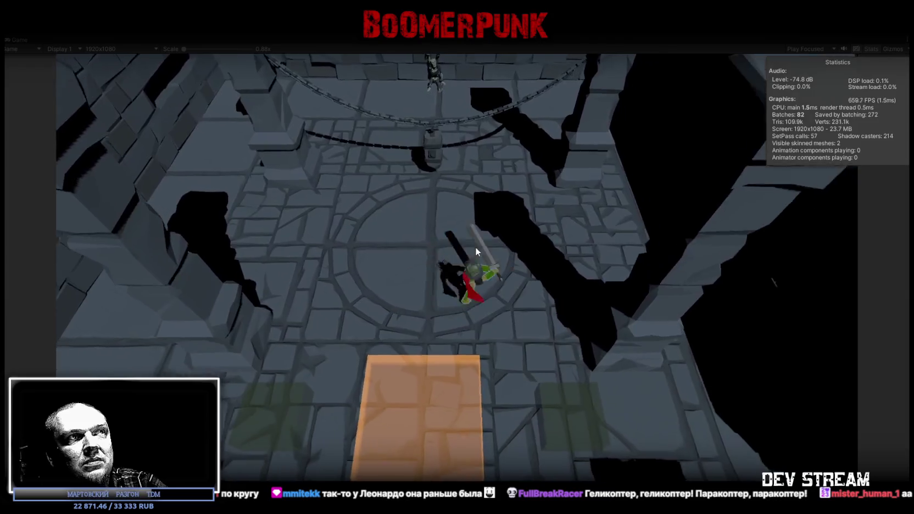
pyautogui.press('w')
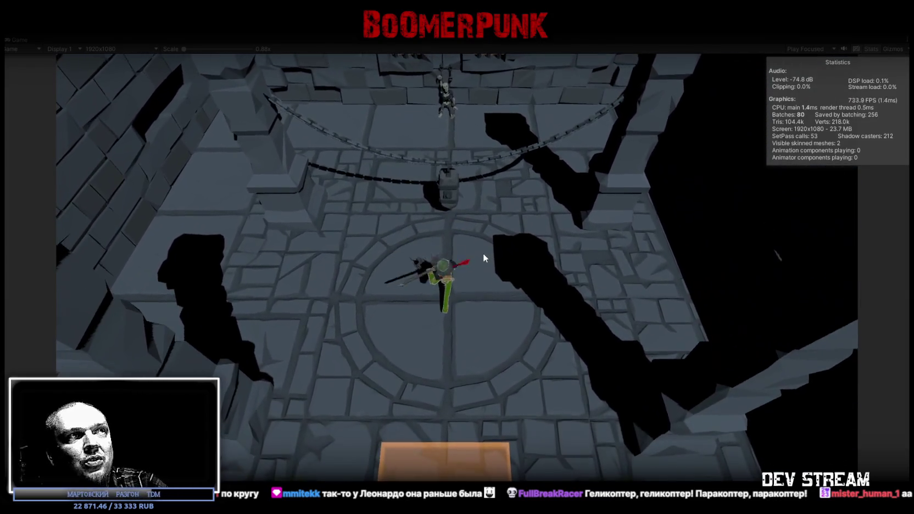
pyautogui.click(484, 253)
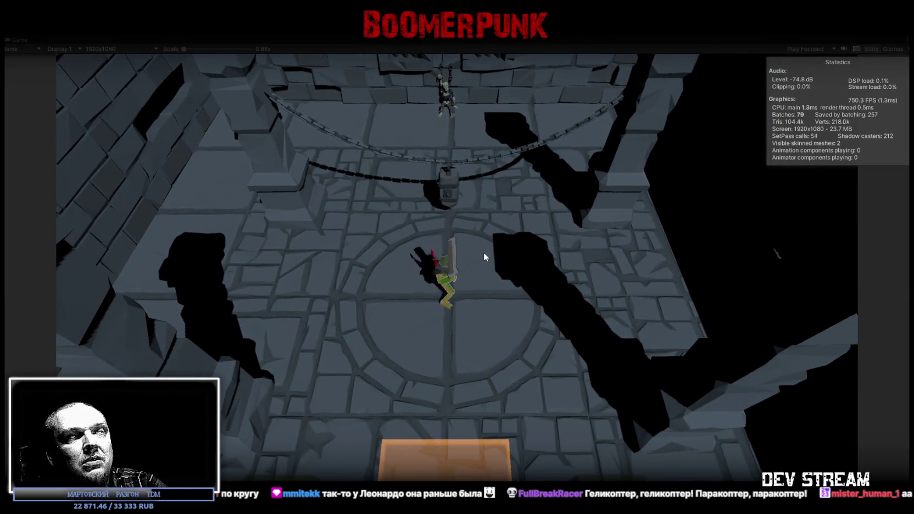
pyautogui.press('s')
pyautogui.press('w')
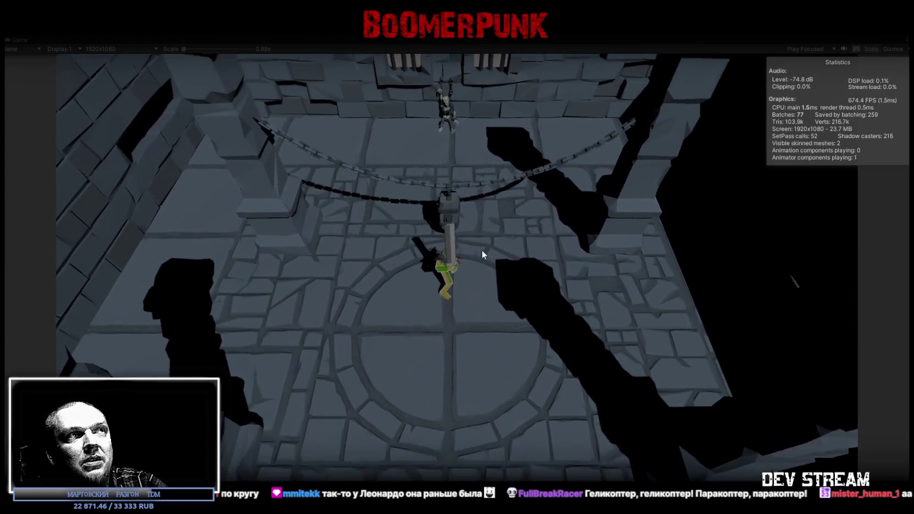
pyautogui.press('s')
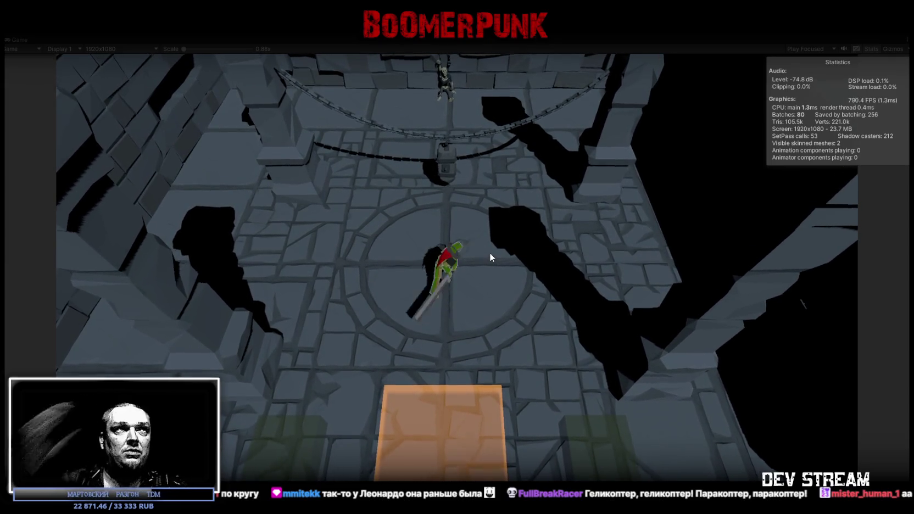
pyautogui.press('w')
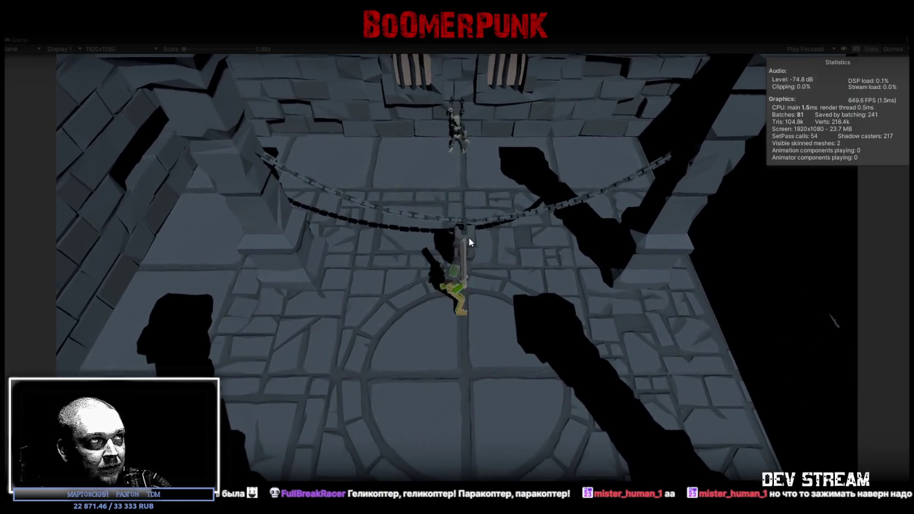
# Step: Swing the sword again and move the knight between the chains and the orange floor pad
pyautogui.click(466, 239)
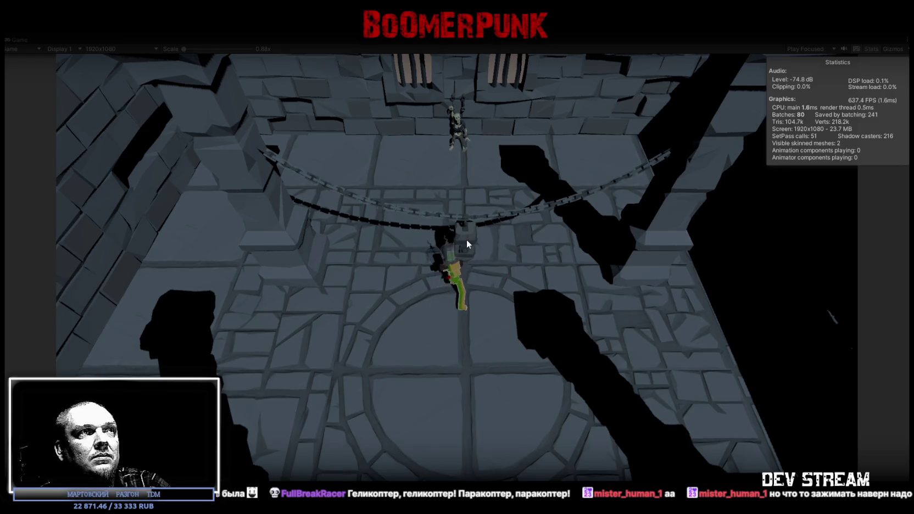
pyautogui.click(466, 241)
pyautogui.press('s')
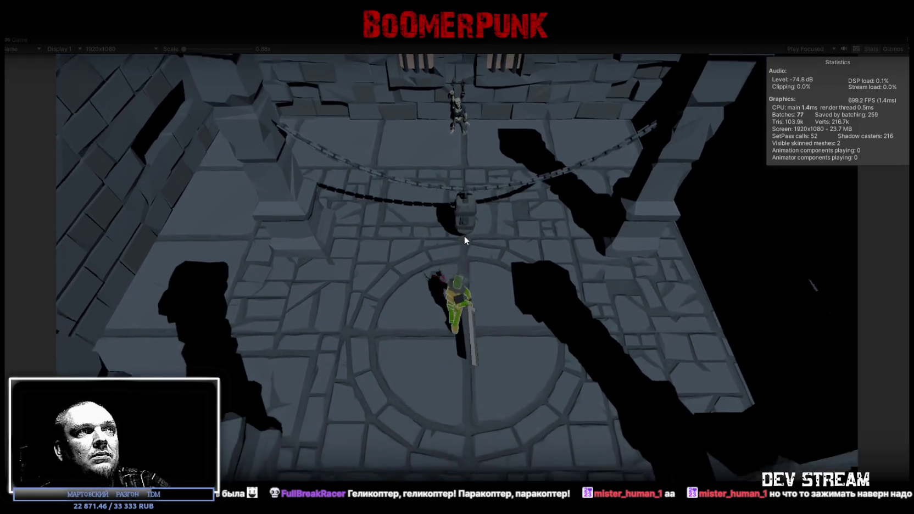
pyautogui.press('a')
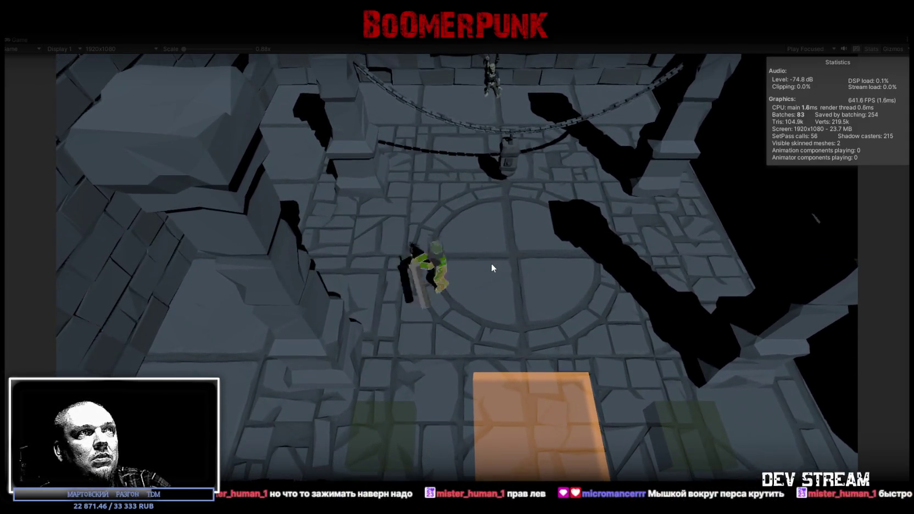
pyautogui.click(491, 263)
pyautogui.press('w')
pyautogui.press('s')
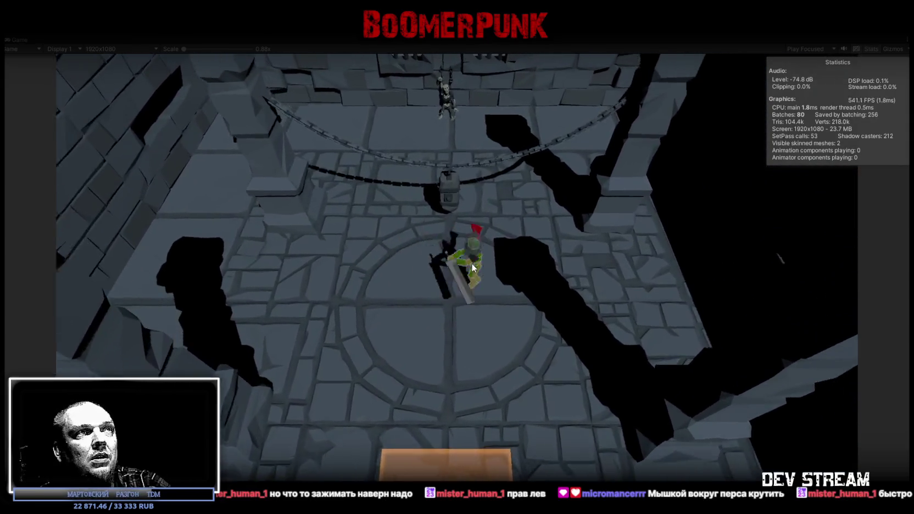
pyautogui.press('s')
pyautogui.press('w')
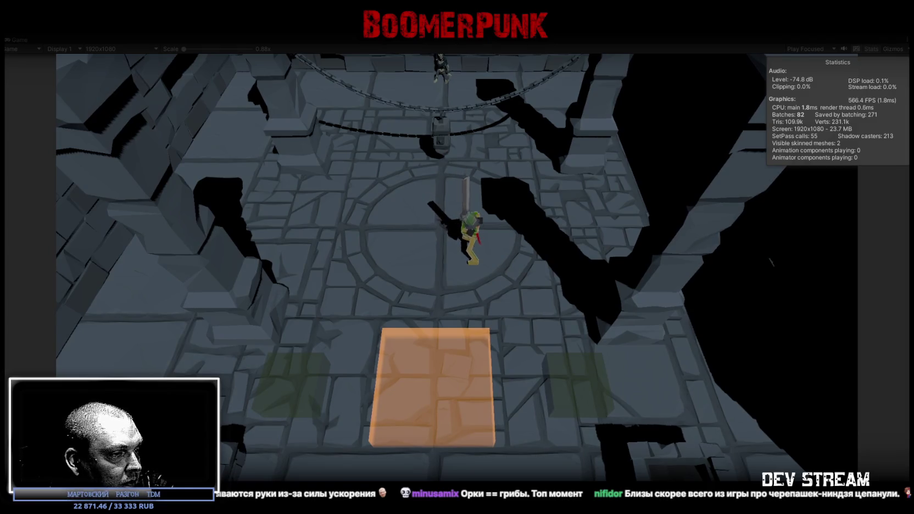
# Step: Leave the playtest and switch to LMArena to see the finished skull-ringed altar image
pyautogui.hotkey('alt', 'Tab')
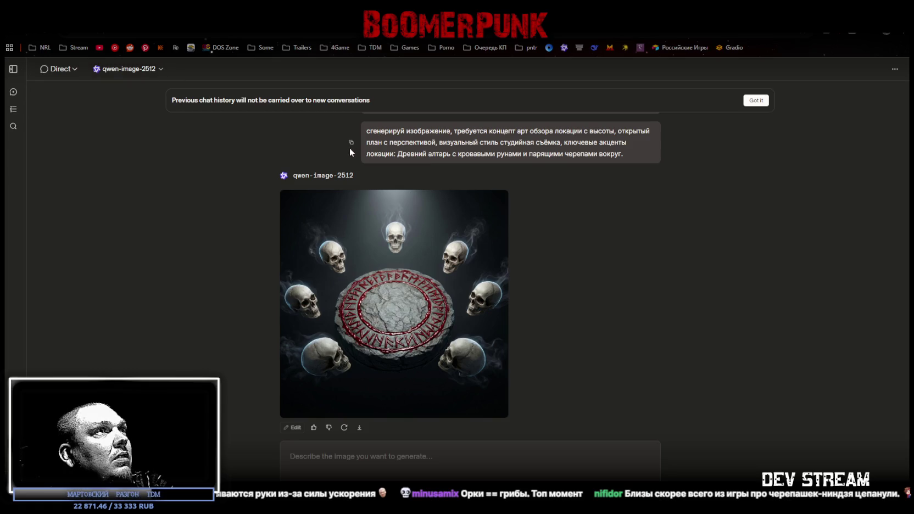
# Step: Copy the skull-altar prompt and scroll through the qwen-image-2512 results
pyautogui.click(351, 142)
pyautogui.scroll(2, 444, 239)
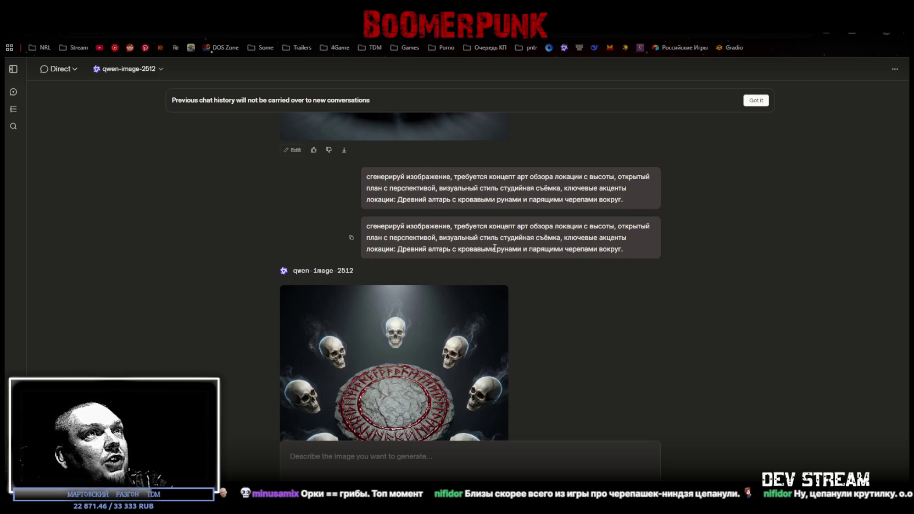
pyautogui.scroll(-2, 526, 261)
pyautogui.scroll(6, 530, 247)
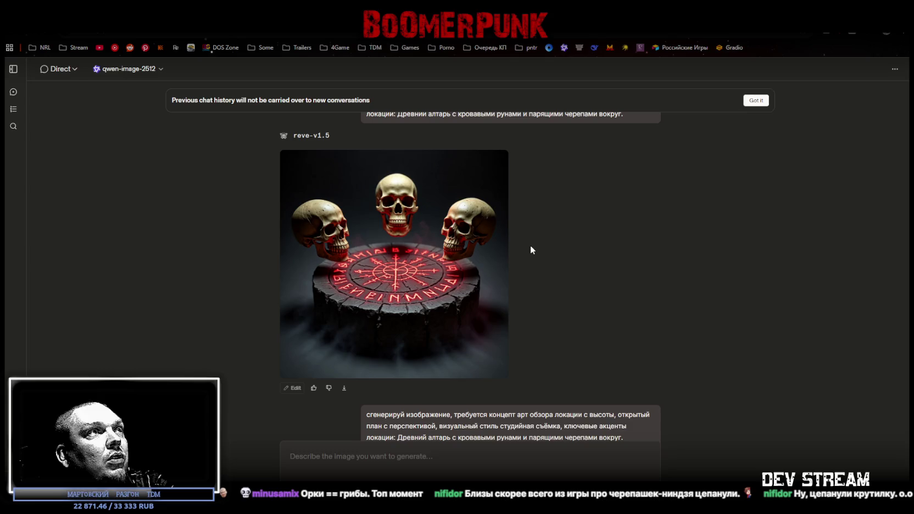
pyautogui.scroll(4, 530, 250)
pyautogui.scroll(-8, 525, 247)
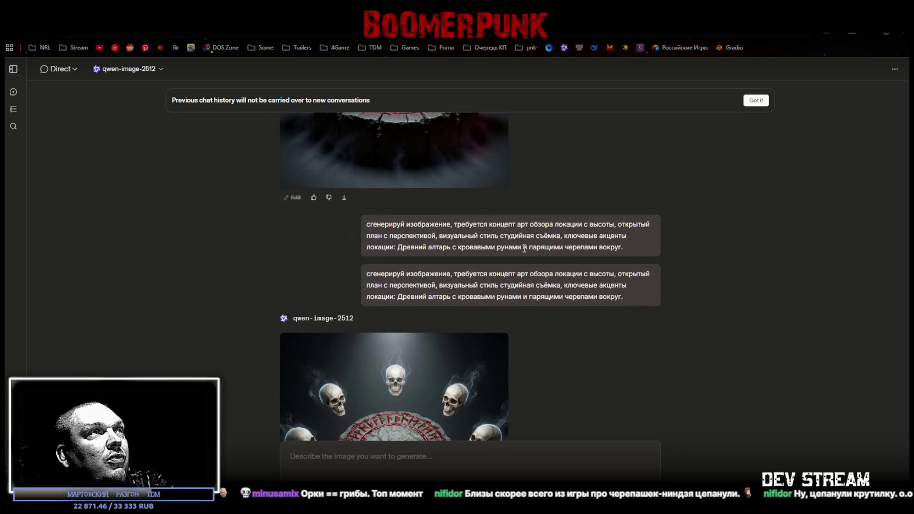
pyautogui.scroll(4, 525, 250)
pyautogui.scroll(-4, 527, 341)
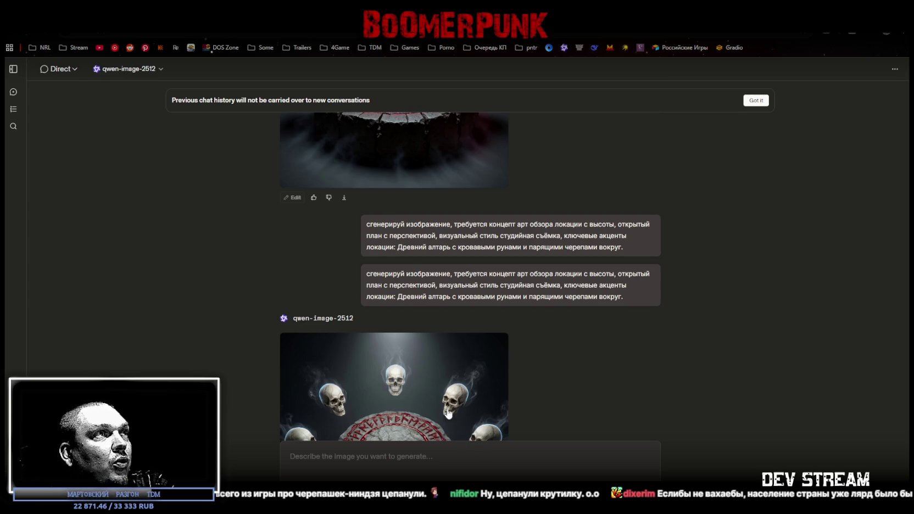
pyautogui.scroll(5, 449, 415)
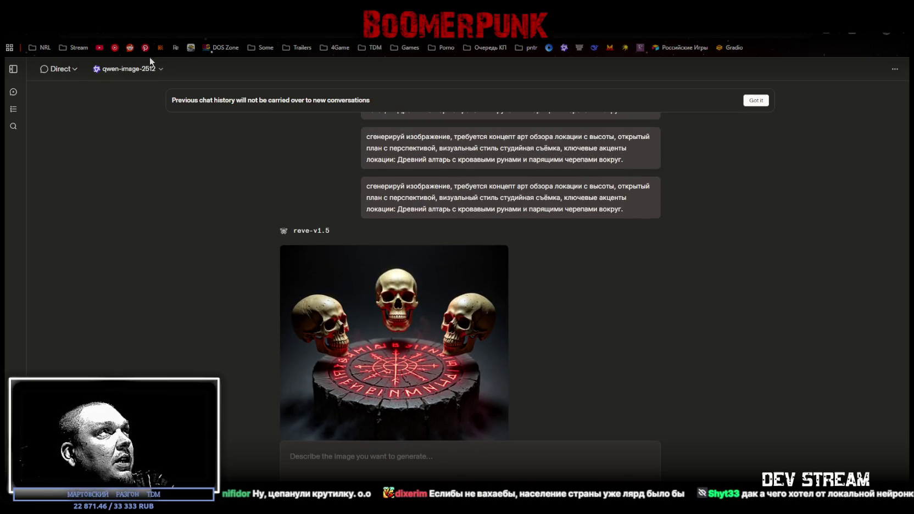
# Step: Change the chat's image model from qwen-image-2512 to reve-v1.5
pyautogui.click(159, 72)
pyautogui.scroll(3, 163, 209)
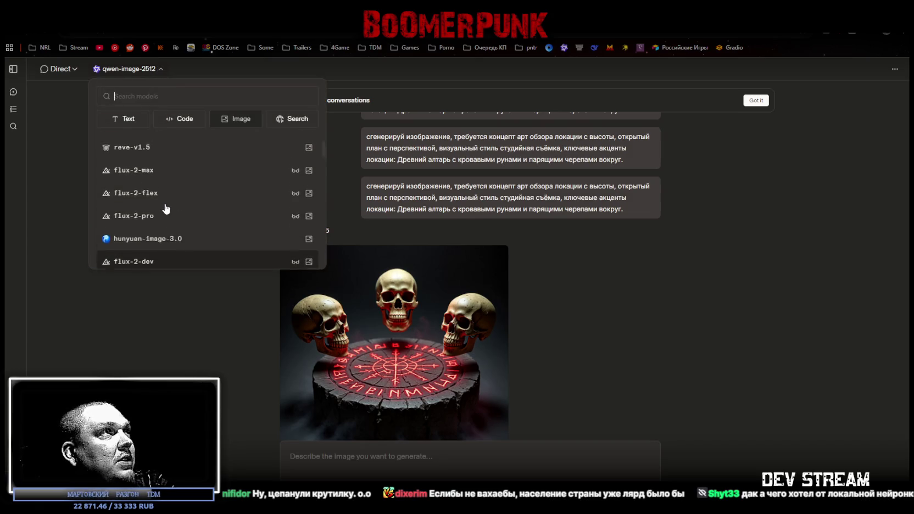
pyautogui.click(168, 204)
pyautogui.scroll(-5, 533, 292)
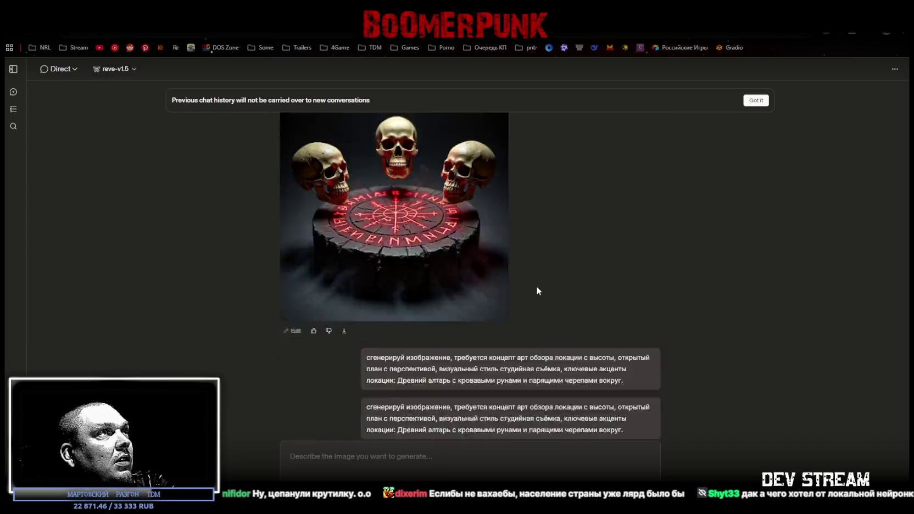
# Step: Paste the catacombs prompt with glowing wall mushrooms and send it to reve-v1.5
pyautogui.click(356, 453)
pyautogui.hotkey('ctrl', 'v')
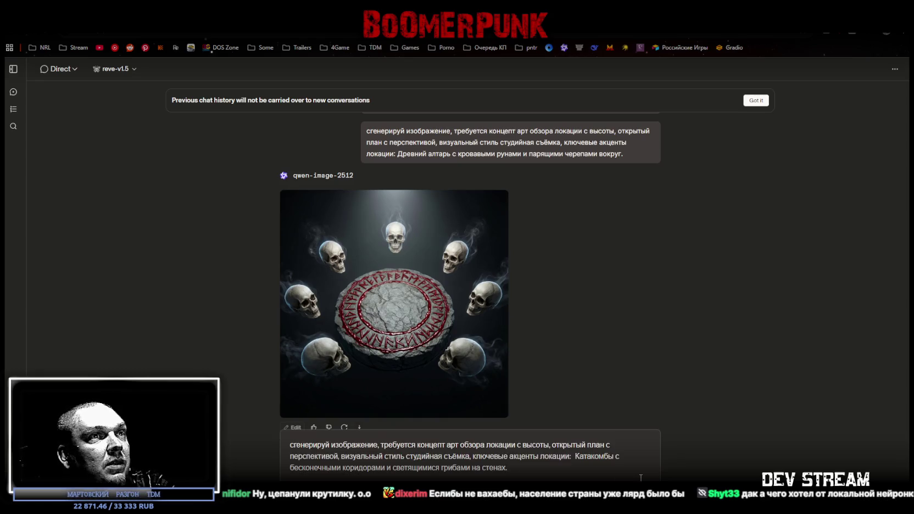
pyautogui.press('Return')
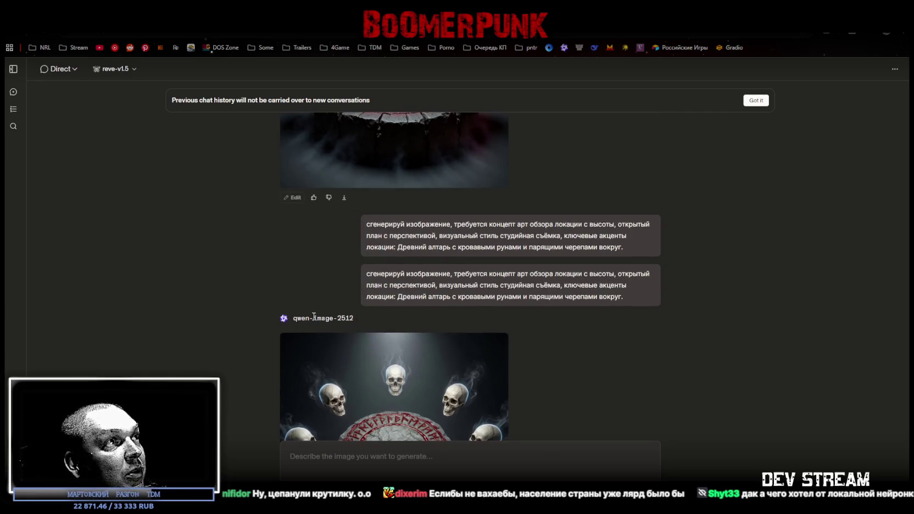
# Step: Scroll the chat and highlight portions of the altar prompt text
pyautogui.scroll(1, 468, 321)
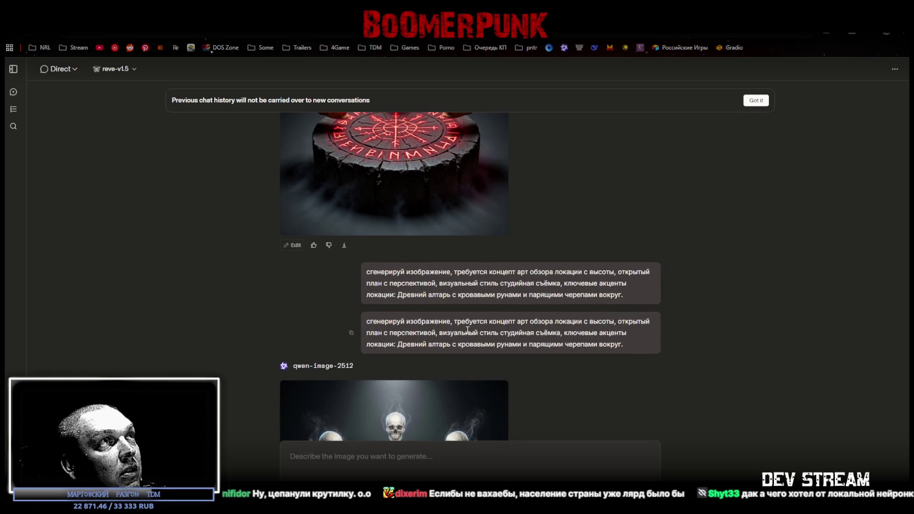
pyautogui.scroll(-3, 568, 266)
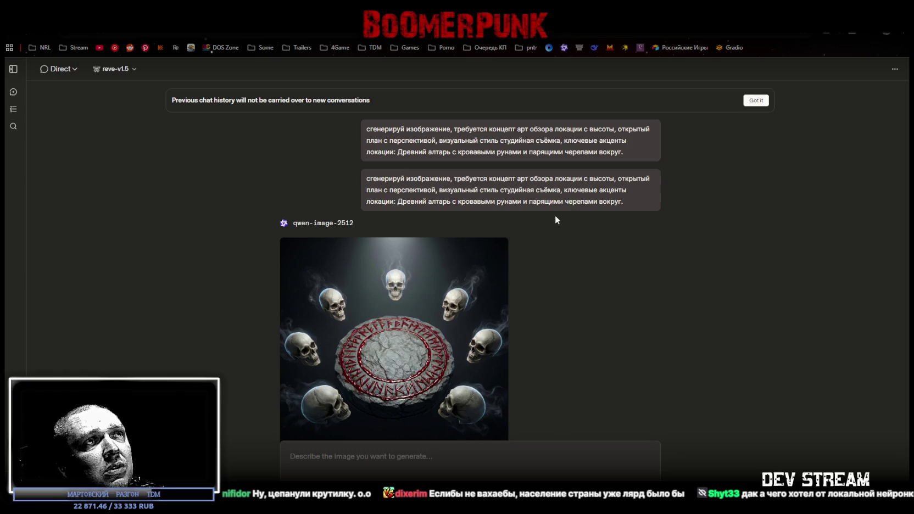
pyautogui.moveTo(403, 202); pyautogui.dragTo(444, 203)
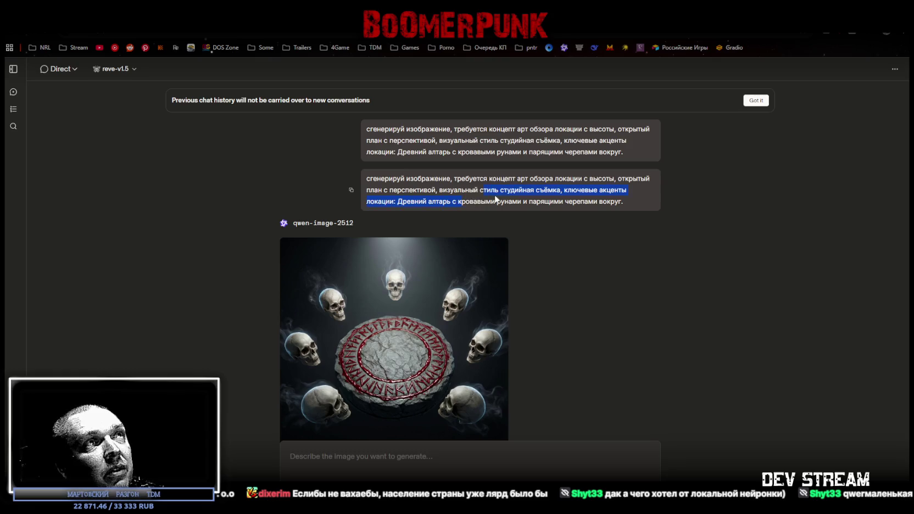
pyautogui.moveTo(533, 201); pyautogui.dragTo(610, 201)
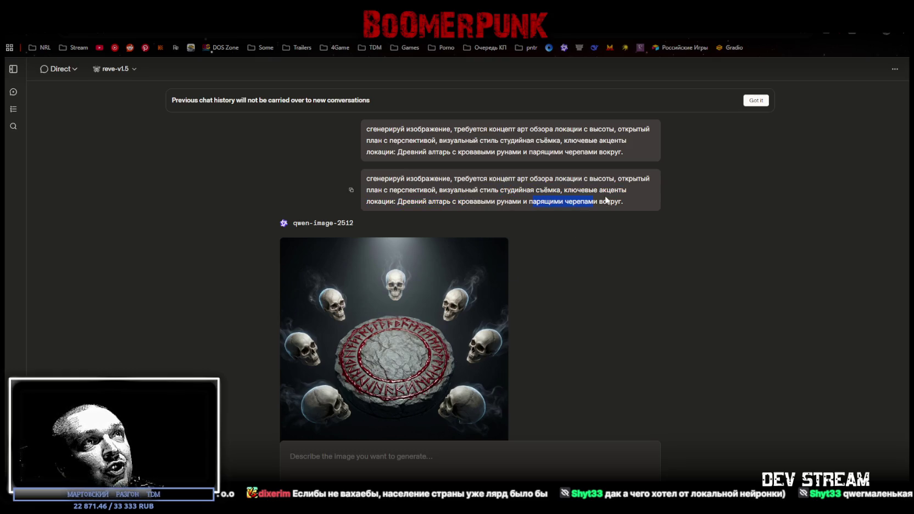
pyautogui.scroll(1, 460, 334)
pyautogui.scroll(-5, 458, 336)
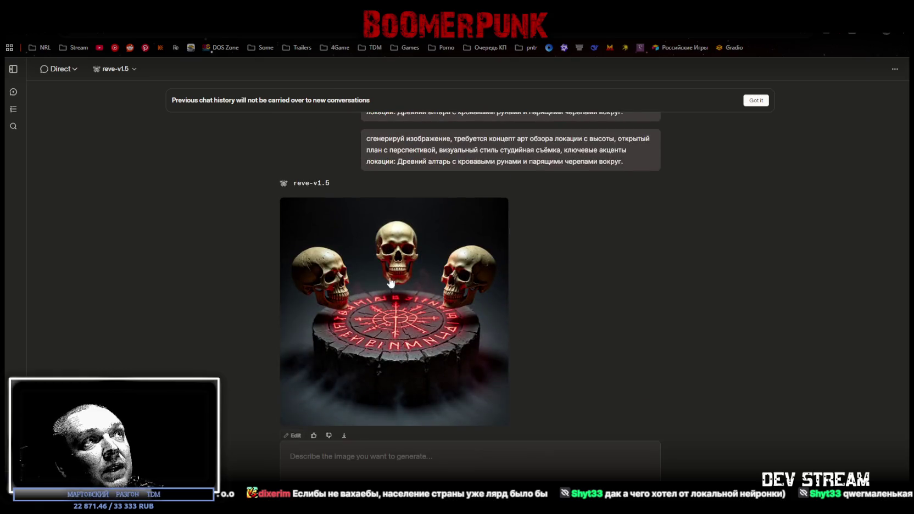
pyautogui.scroll(5, 418, 291)
pyautogui.scroll(-5, 495, 157)
pyautogui.scroll(-10, 492, 374)
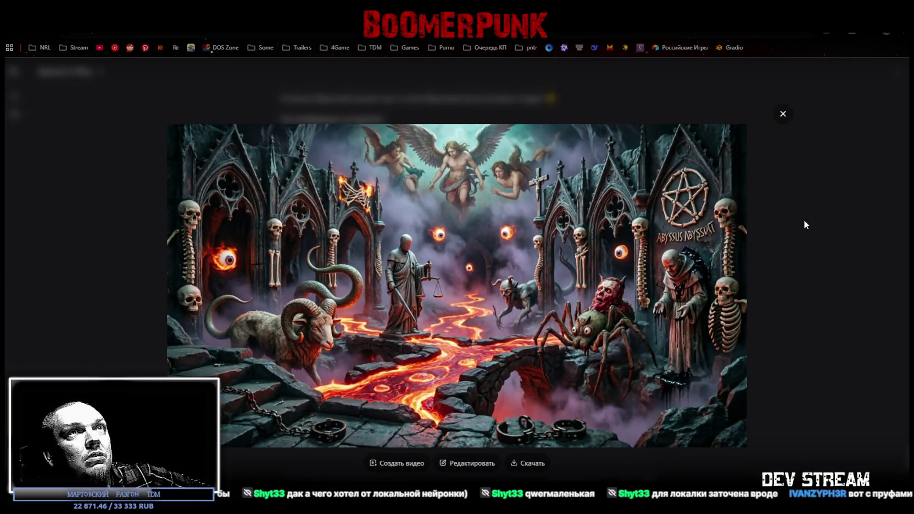
# Step: Close the enlarged hellscape image, then view the necromancer concept image enlarged and close it
pyautogui.click(782, 114)
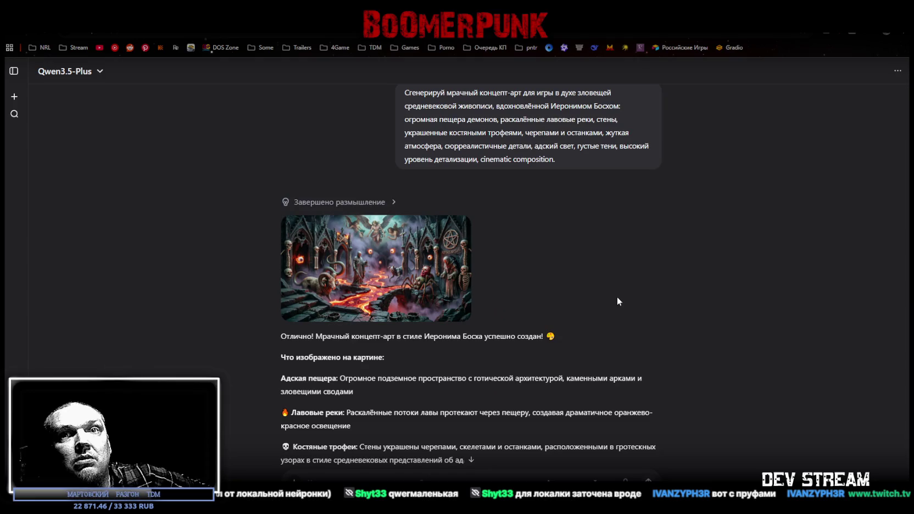
pyautogui.scroll(-15, 617, 302)
pyautogui.scroll(5, 597, 279)
pyautogui.scroll(-4, 522, 280)
pyautogui.click(466, 283)
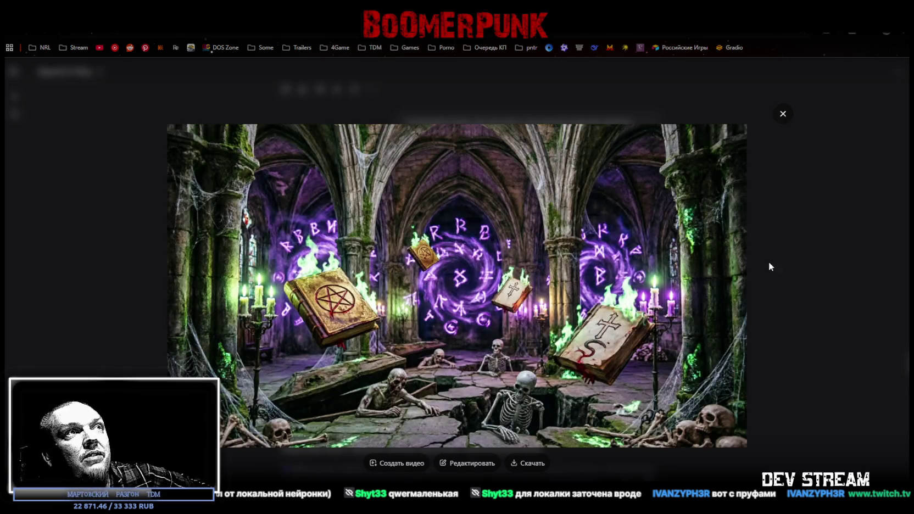
pyautogui.click(802, 245)
pyautogui.scroll(-15, 531, 275)
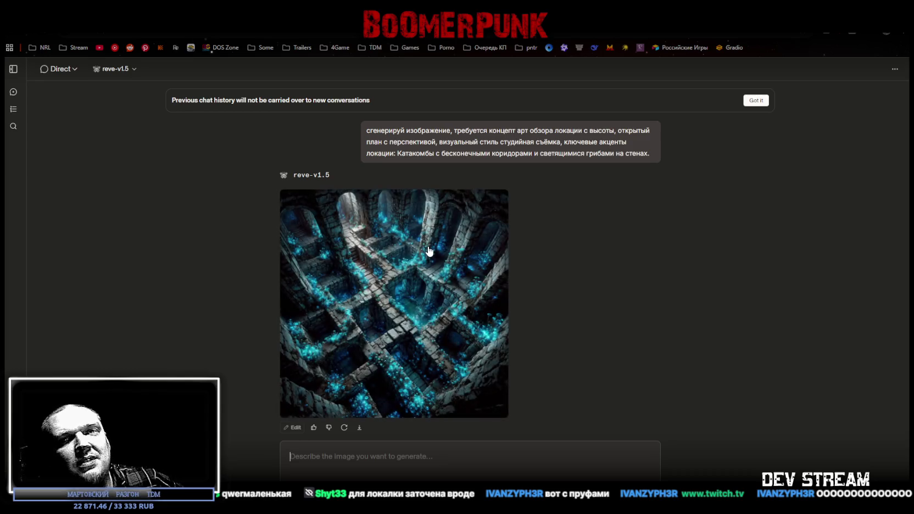
# Step: View the catacombs image enlarged, then paste and send the necromancer tower prompt
pyautogui.click(405, 337)
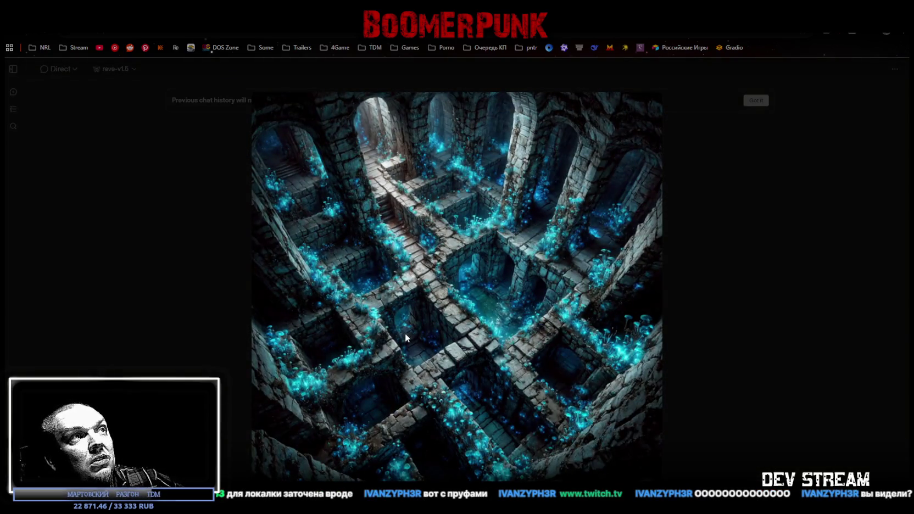
pyautogui.click(749, 257)
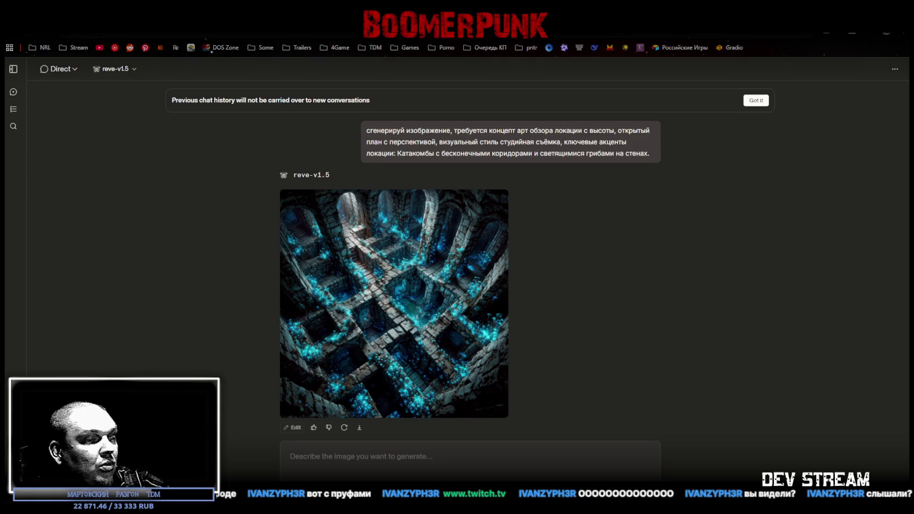
pyautogui.click(328, 453)
pyautogui.hotkey('ctrl', 'v')
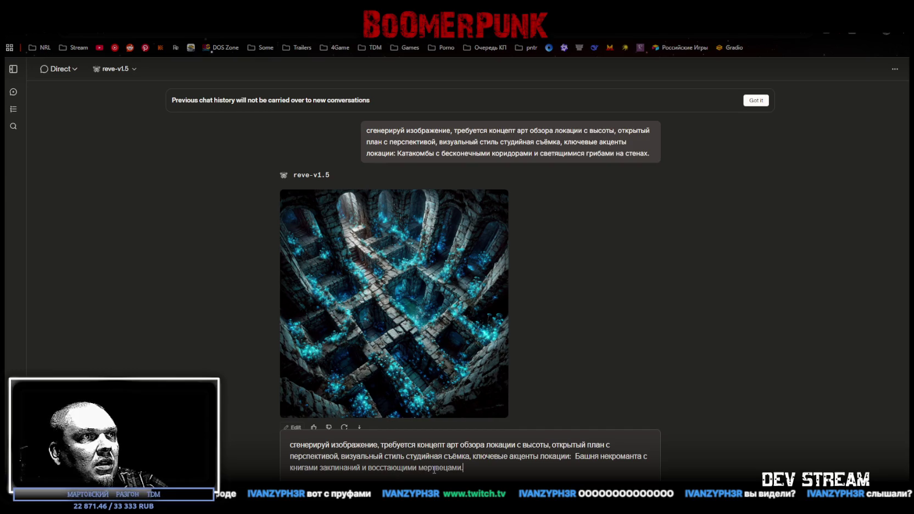
pyautogui.press('Return')
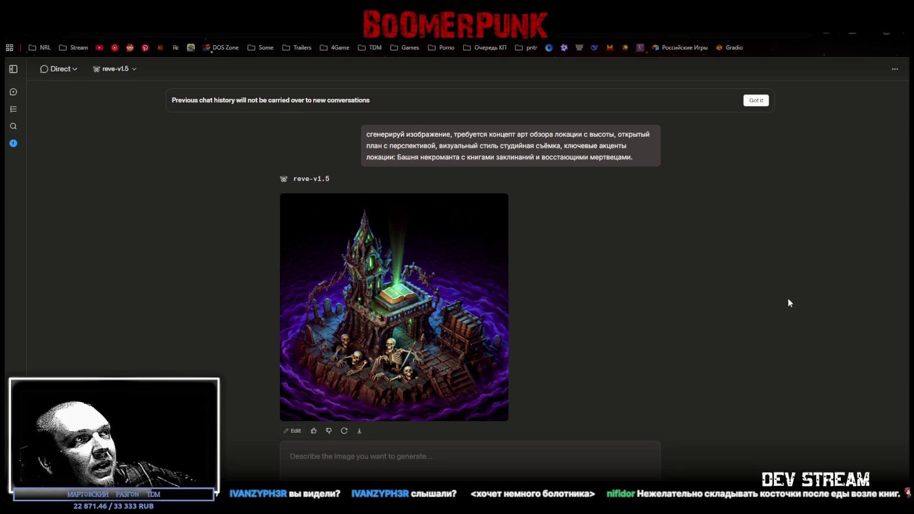
# Step: Enlarge the necromancer tower image to inspect the glowing spellbook and rising skeletons
pyautogui.click(361, 314)
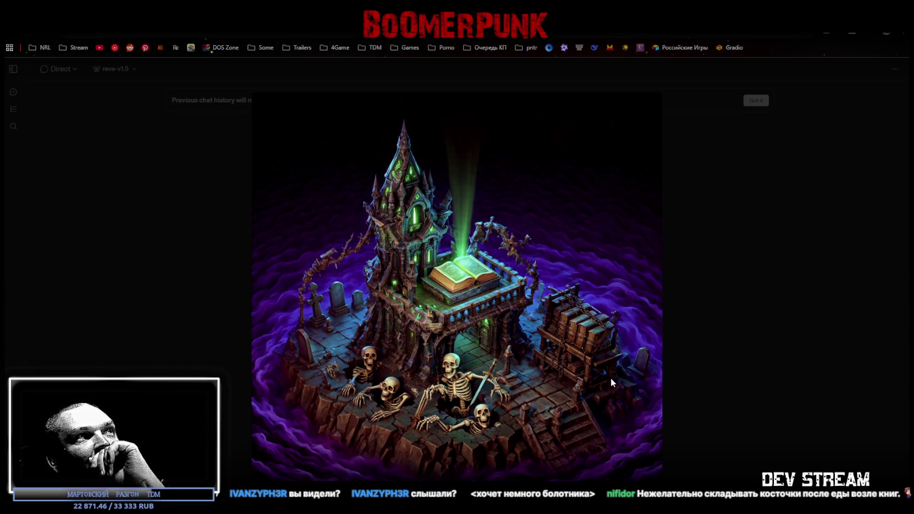
# Step: Close the enlarged tower preview and regenerate a new image with reve-v1.5
pyautogui.click(723, 288)
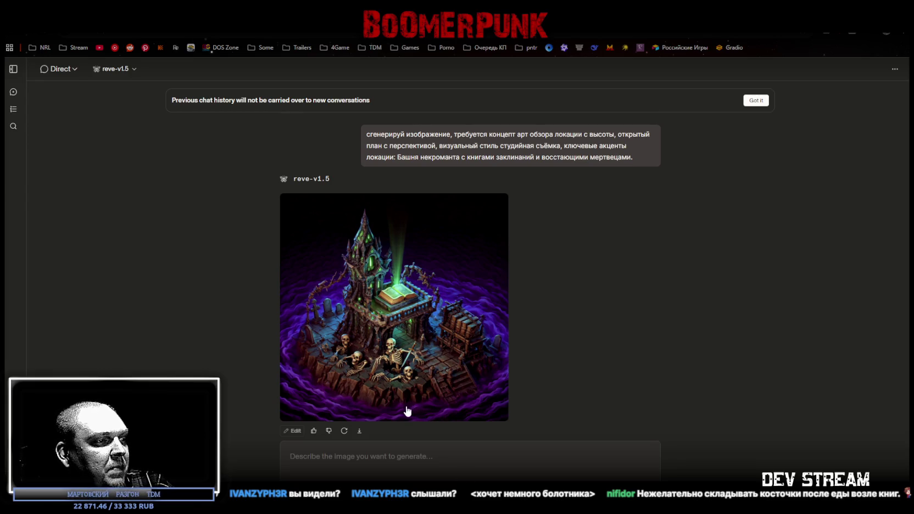
pyautogui.click(343, 431)
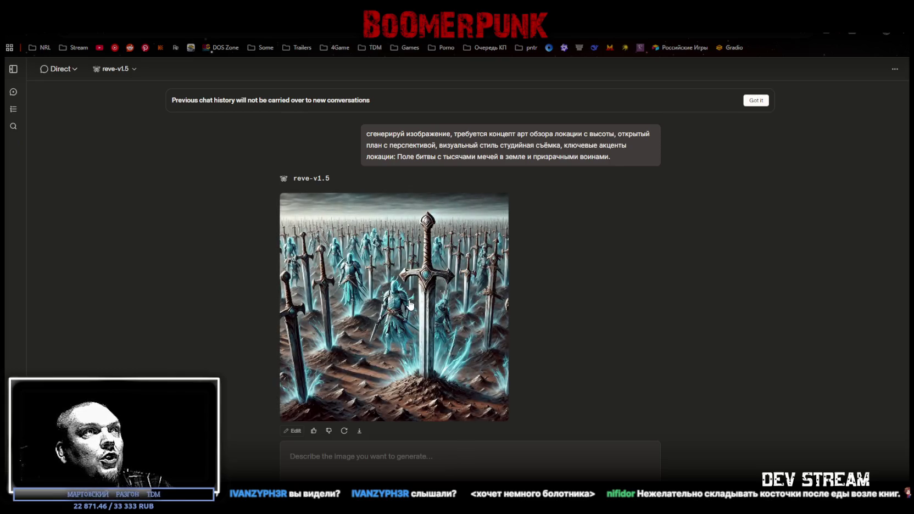
# Step: Enlarge the battlefield concept image in the lightbox for a closer look
pyautogui.click(420, 270)
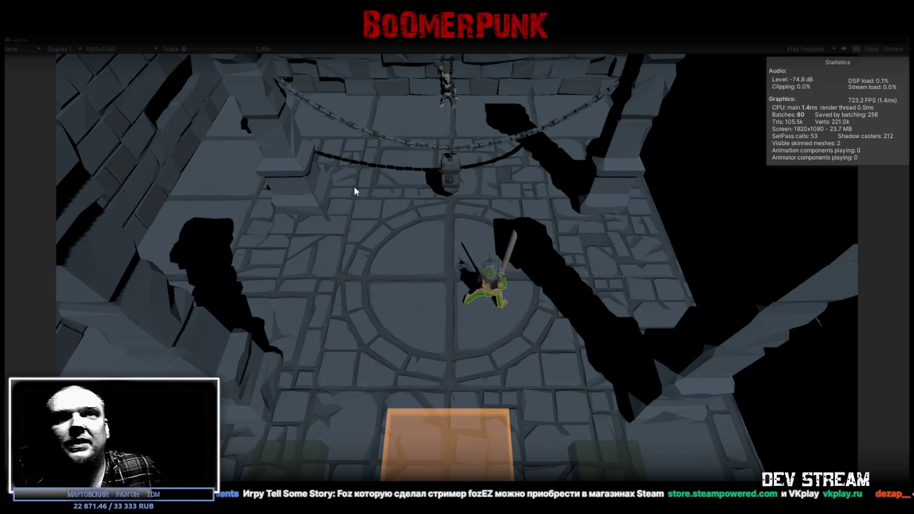
# Step: Walk and lunge the swordsman around the room with W, A, D and Space, checking camera follow
pyautogui.press('w')
pyautogui.press('space')
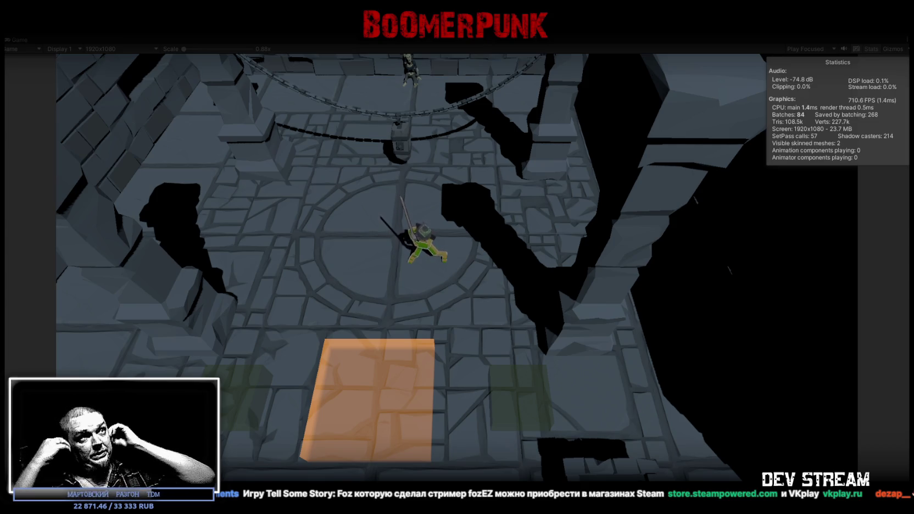
pyautogui.press('a')
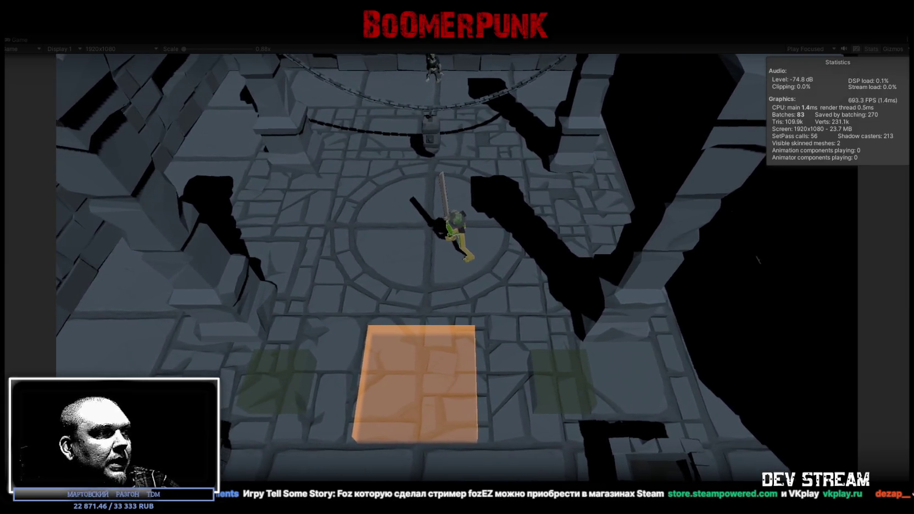
pyautogui.press('a')
pyautogui.press('d')
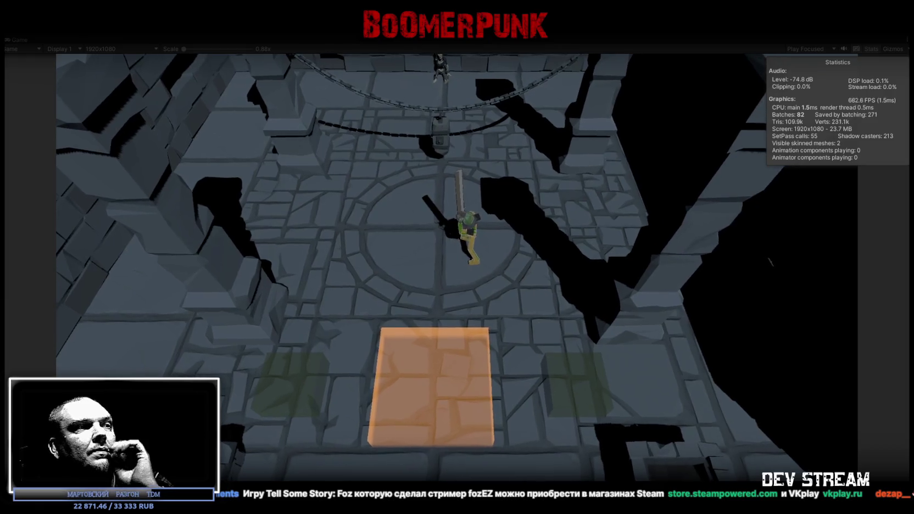
pyautogui.press('d')
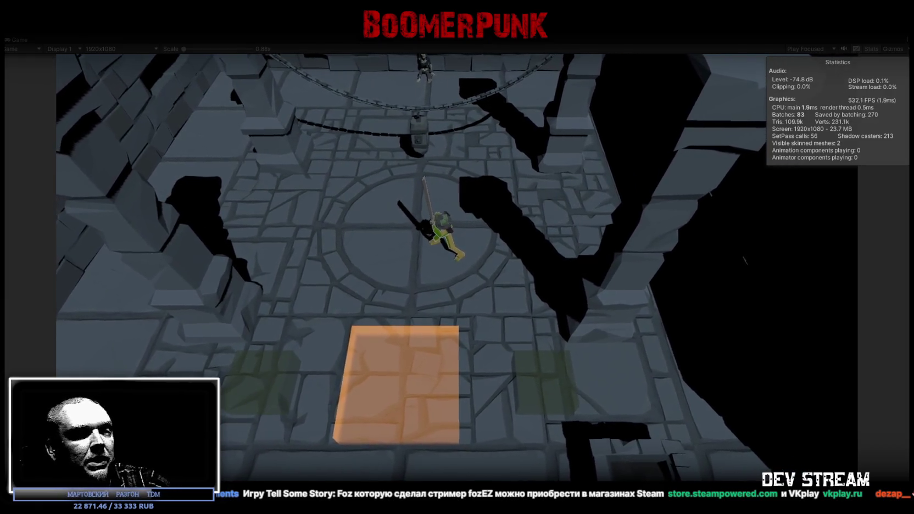
pyautogui.press('a')
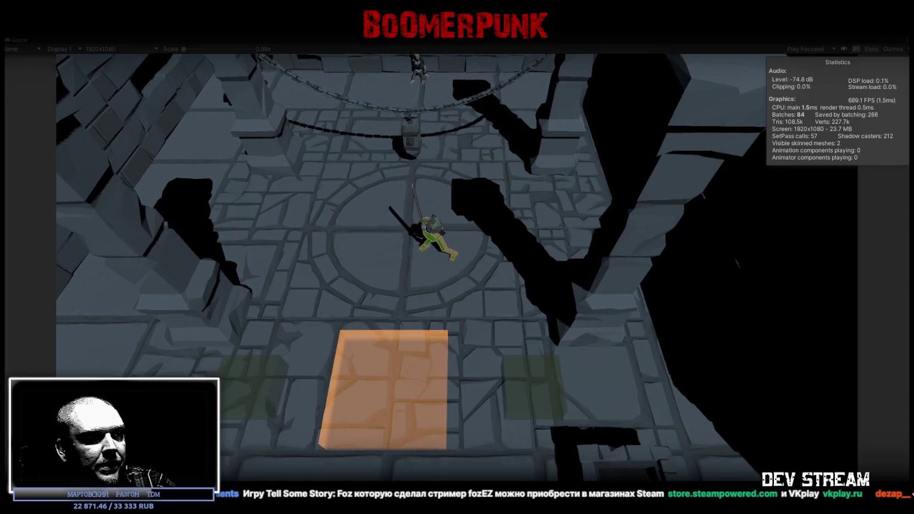
pyautogui.press('a')
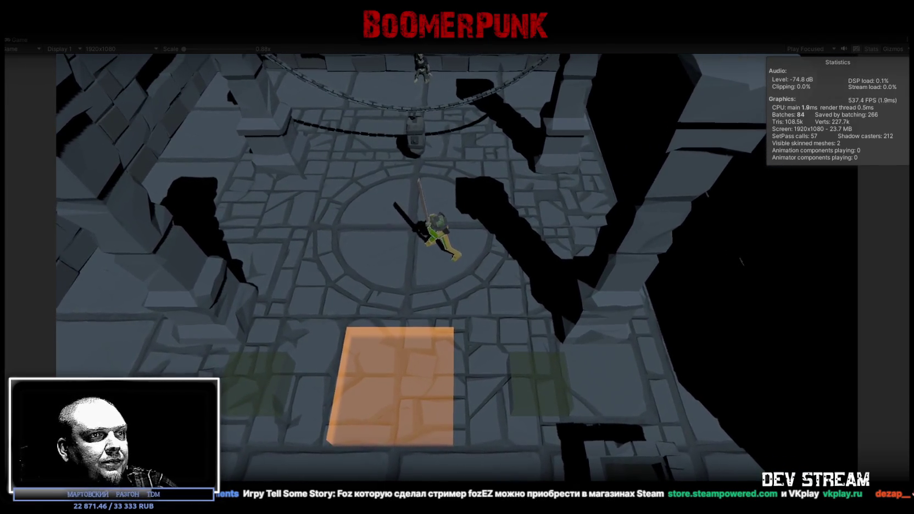
pyautogui.hotkey('alt', 'Tab')
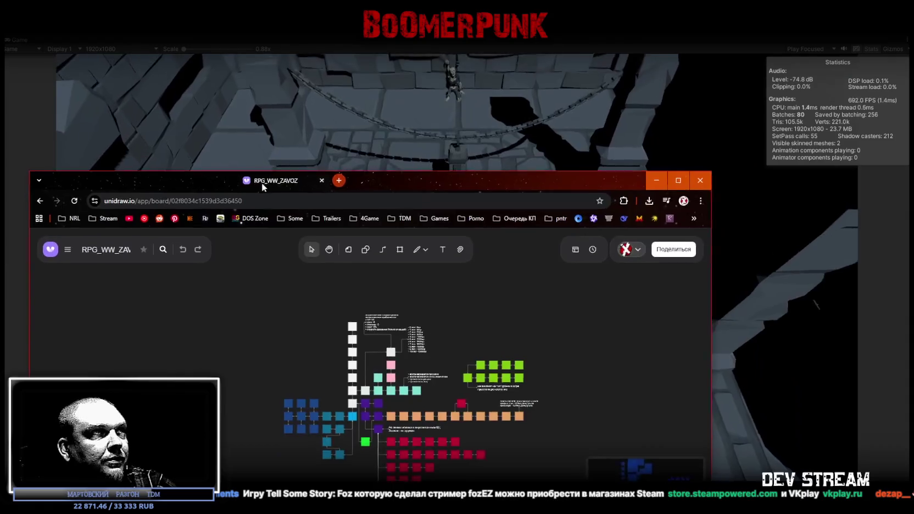
# Step: Reposition the browser and pan the RPG_WW_ZAVOZ board up to the red skill rows, then pick the Фигуры tool
pyautogui.moveTo(260, 88); pyautogui.dragTo(289, 89)
pyautogui.moveTo(736, 233)
pyautogui.mouseDown()
pyautogui.moveTo(598, 237)
pyautogui.moveTo(729, 237)
pyautogui.mouseUp()
pyautogui.scroll(-4, 456, 315)
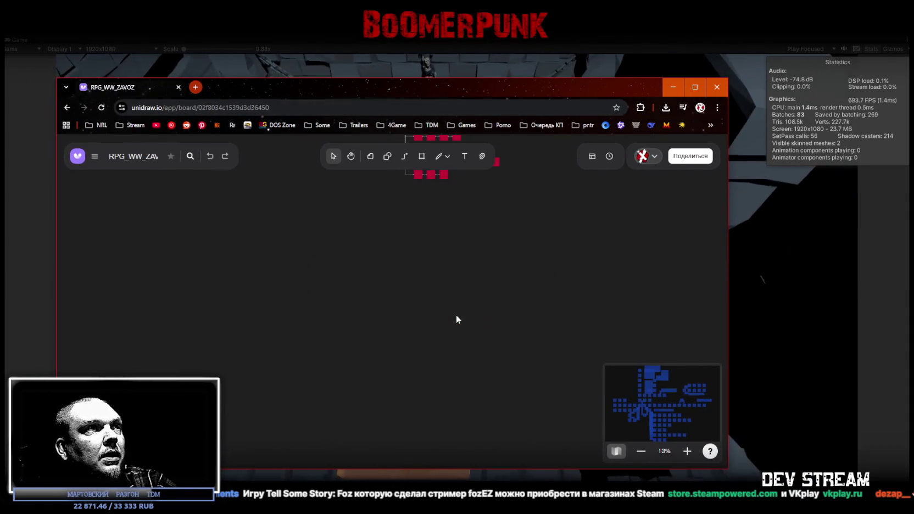
pyautogui.scroll(2, 467, 324)
pyautogui.scroll(-3, 471, 328)
pyautogui.scroll(2, 411, 278)
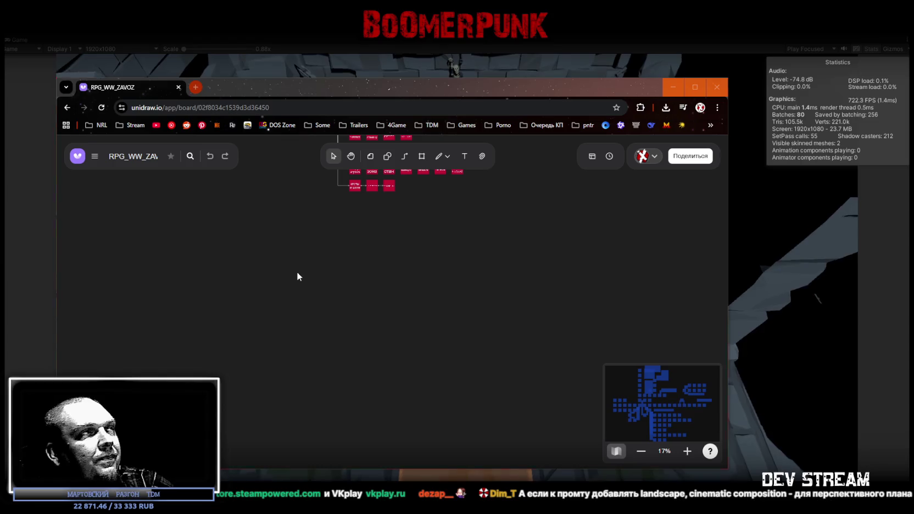
pyautogui.scroll(4, 348, 311)
pyautogui.scroll(-3, 348, 311)
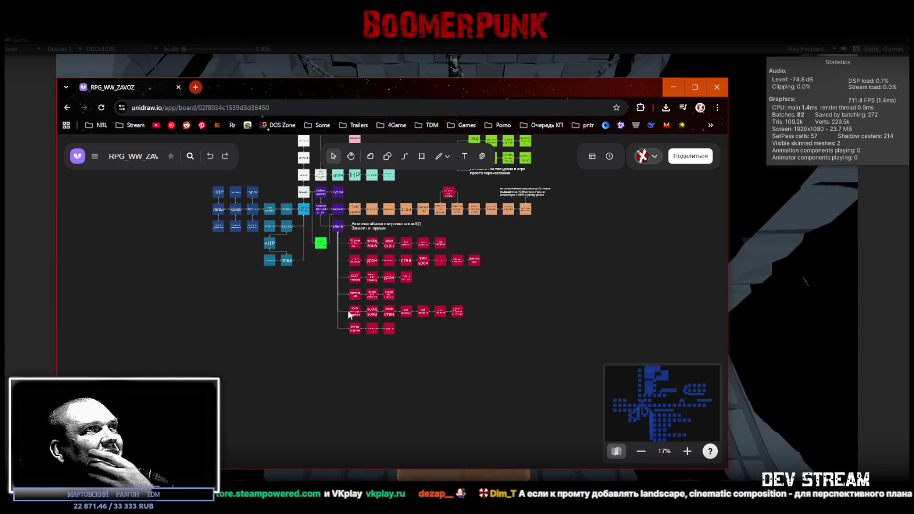
pyautogui.moveTo(329, 261)
pyautogui.mouseDown()
pyautogui.moveTo(318, 316)
pyautogui.moveTo(330, 240)
pyautogui.mouseUp()
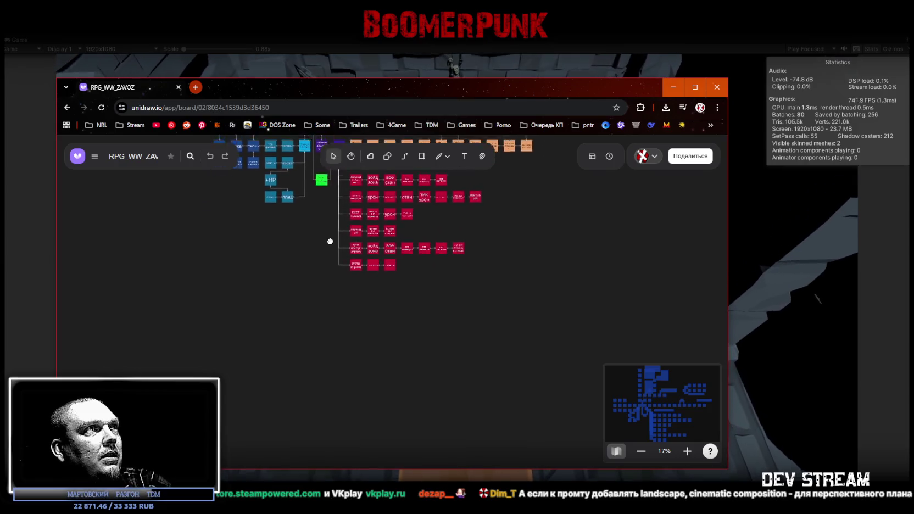
pyautogui.click(388, 158)
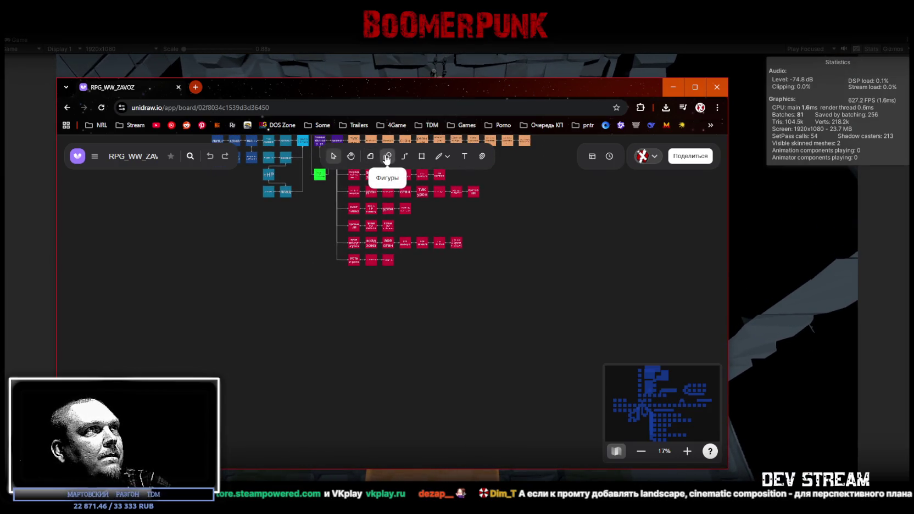
# Step: Draw a rectangle in the empty space below the red skill rows and select it
pyautogui.click(387, 158)
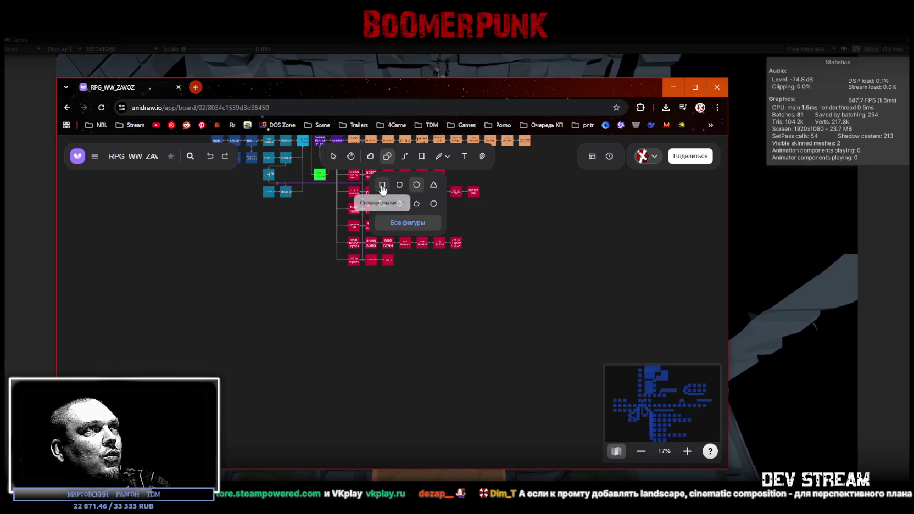
pyautogui.moveTo(241, 339)
pyautogui.mouseDown()
pyautogui.moveTo(297, 346)
pyautogui.moveTo(291, 342)
pyautogui.mouseUp()
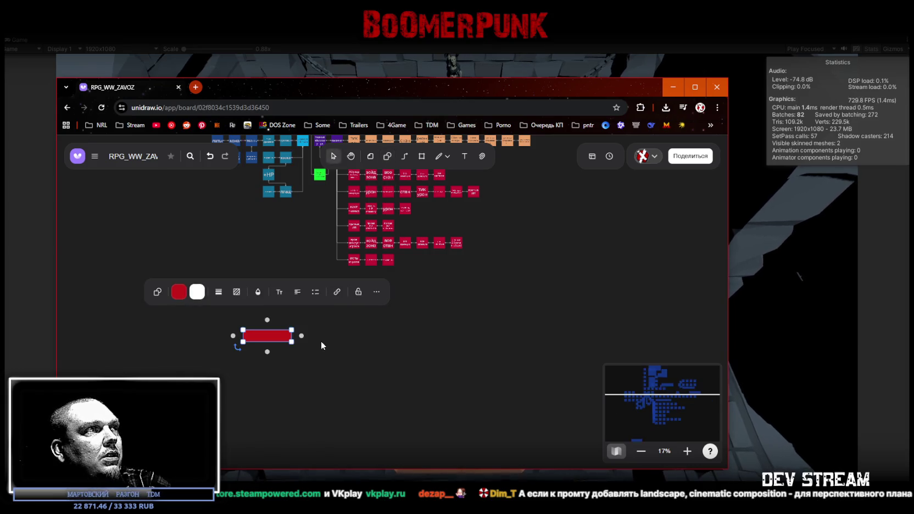
pyautogui.click(321, 341)
pyautogui.scroll(3, 262, 341)
pyautogui.scroll(5, 264, 342)
pyautogui.click(279, 317)
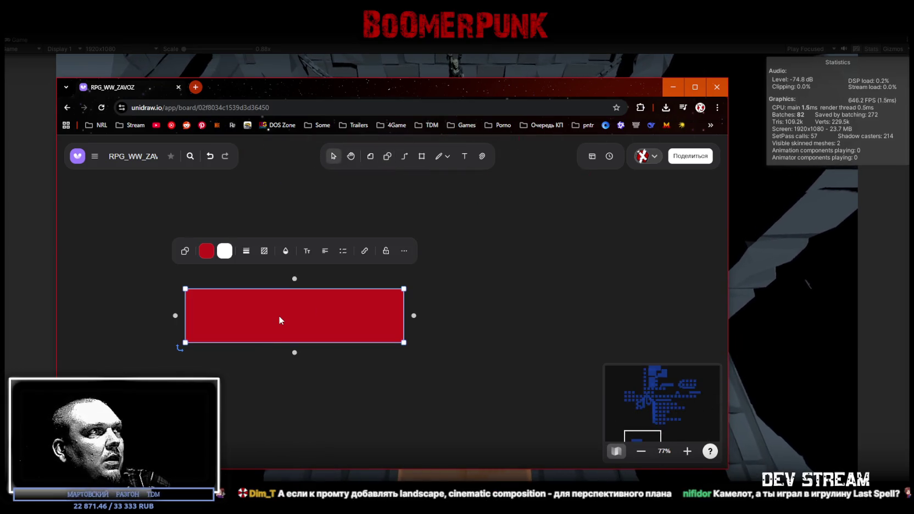
# Step: Change the rectangle's Фон fill to light peach from the preset colours
pyautogui.click(207, 253)
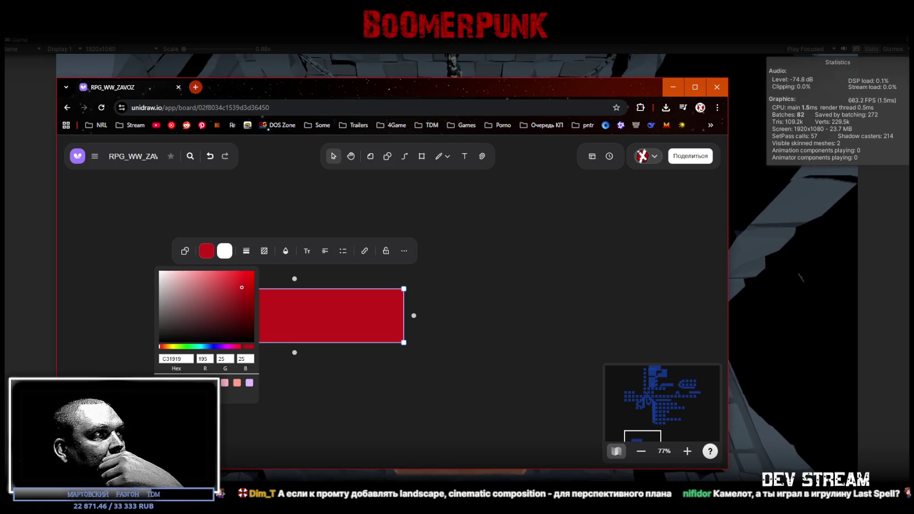
pyautogui.click(188, 383)
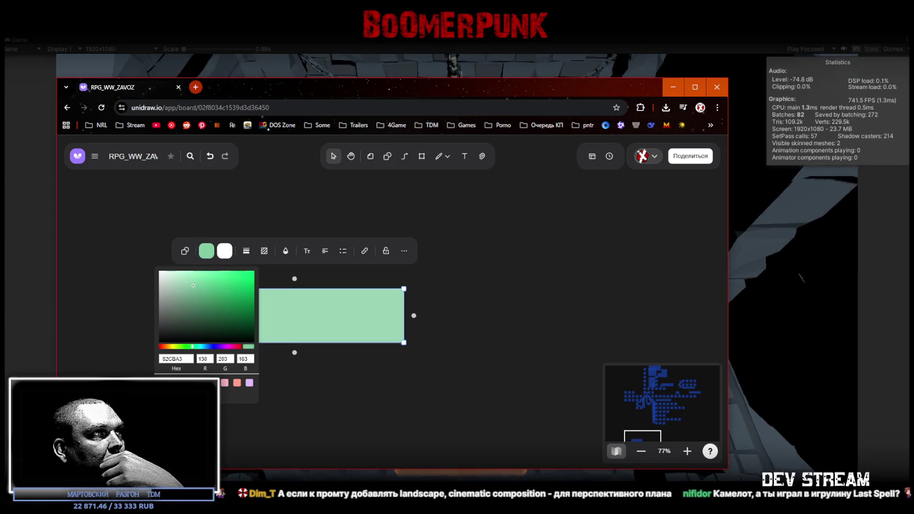
pyautogui.click(249, 383)
pyautogui.click(225, 383)
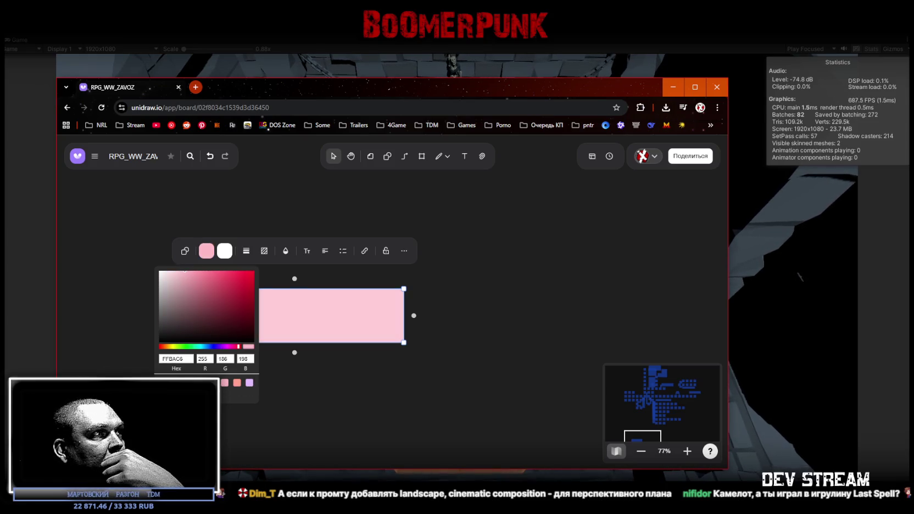
pyautogui.click(212, 383)
pyautogui.click(369, 398)
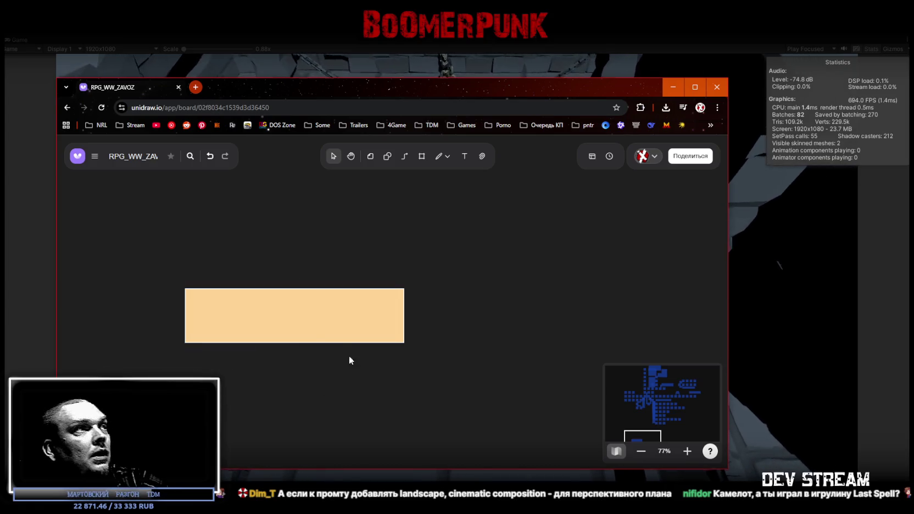
# Step: Type a test label 'фыв', then erase the orange rectangle's text and maximize the browser
pyautogui.doubleClick(311, 324)
pyautogui.write('фыв')
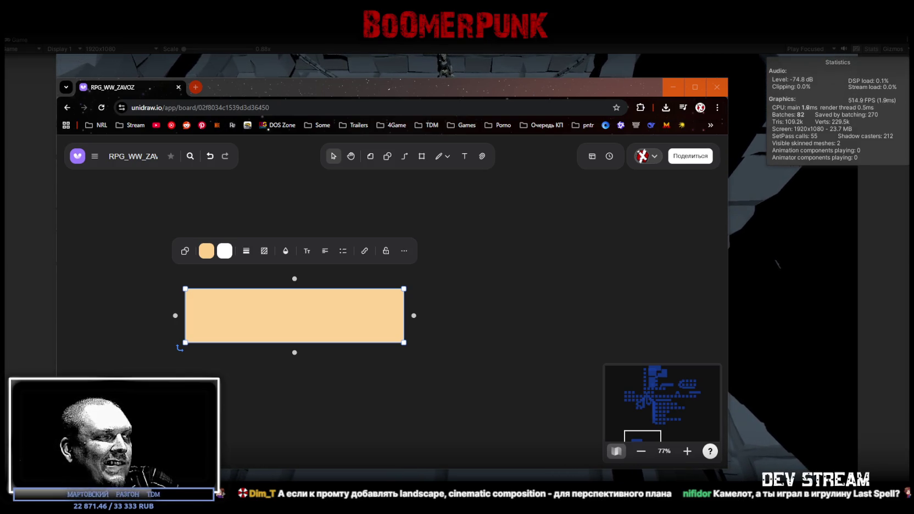
pyautogui.doubleClick(291, 321)
pyautogui.write('озу')
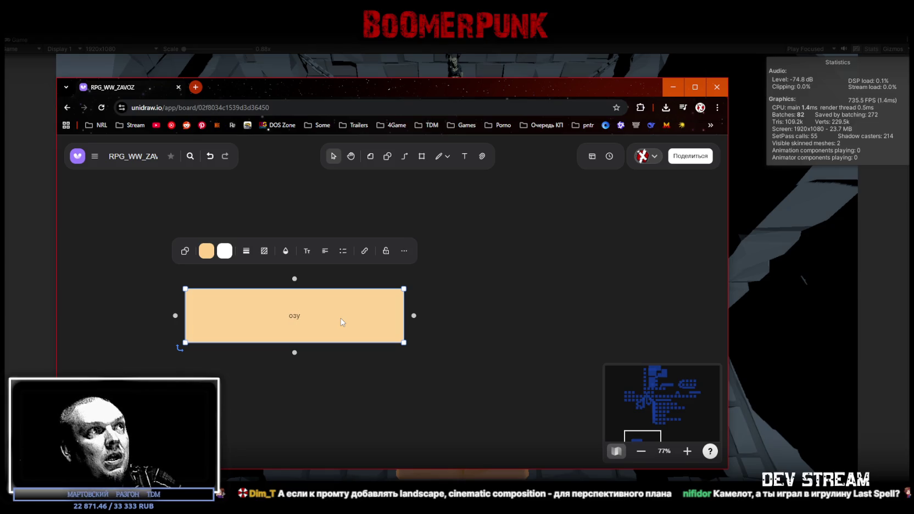
pyautogui.press('BackSpace')
pyautogui.press('BackSpace')
pyautogui.press('BackSpace')
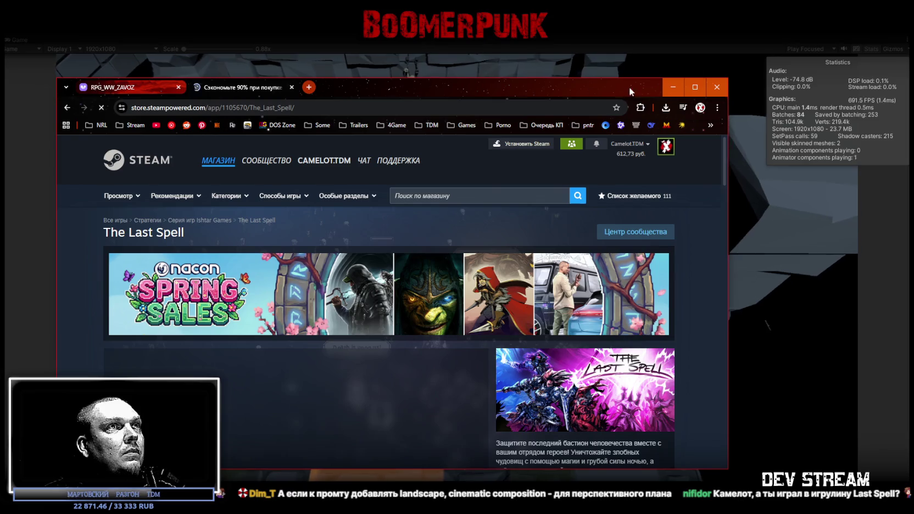
pyautogui.click(695, 87)
# Step: Play The Last Spell's trailer fullscreen, pause it at 1:08, and return to the Unidraw board
pyautogui.scroll(-2, 378, 371)
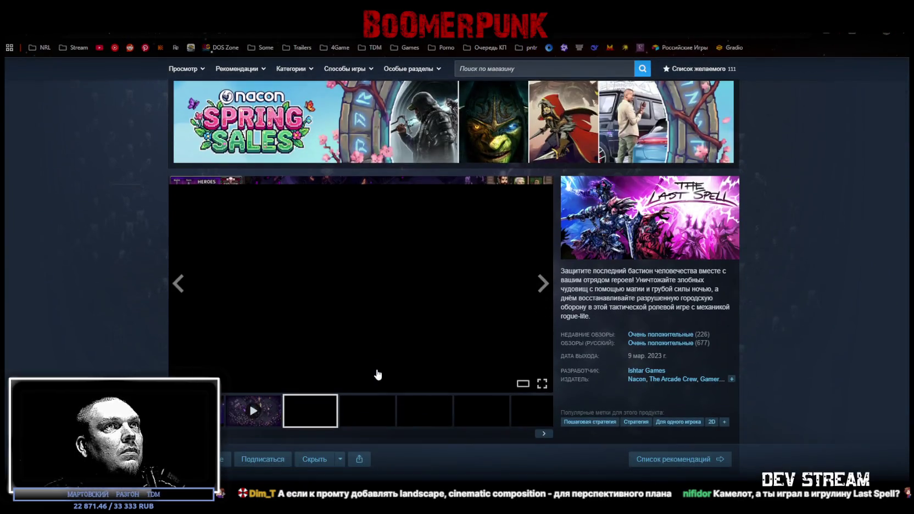
pyautogui.scroll(-1, 385, 371)
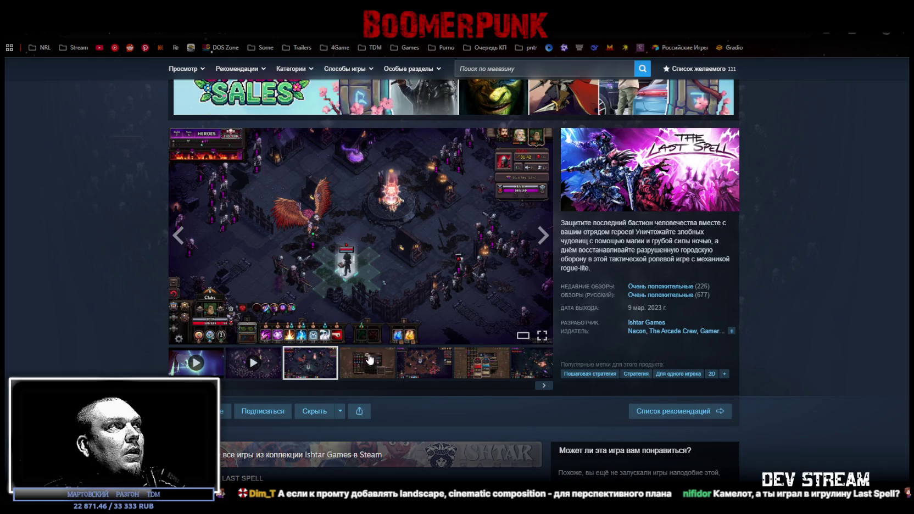
pyautogui.click(254, 366)
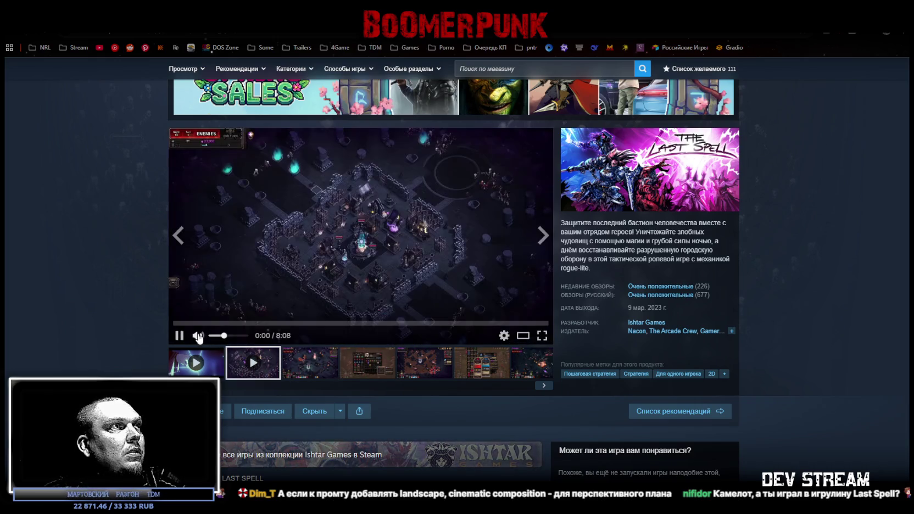
pyautogui.click(533, 333)
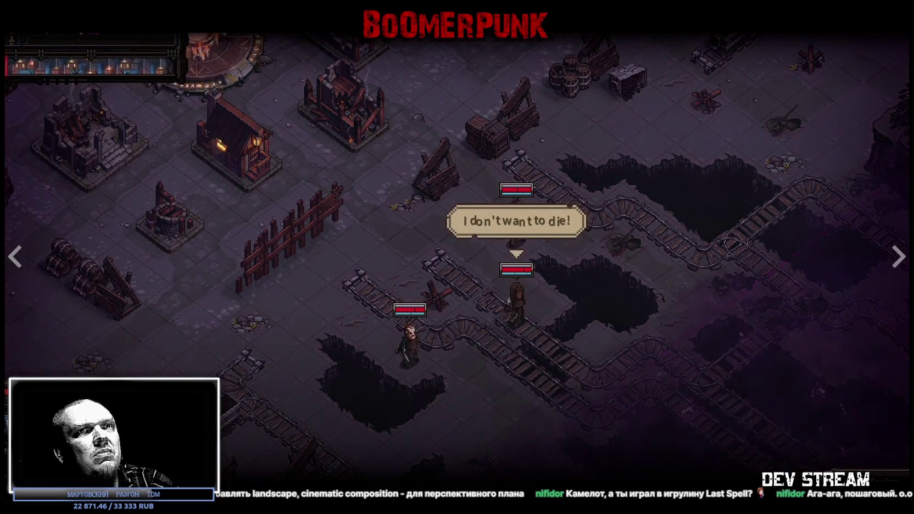
pyautogui.press('Escape')
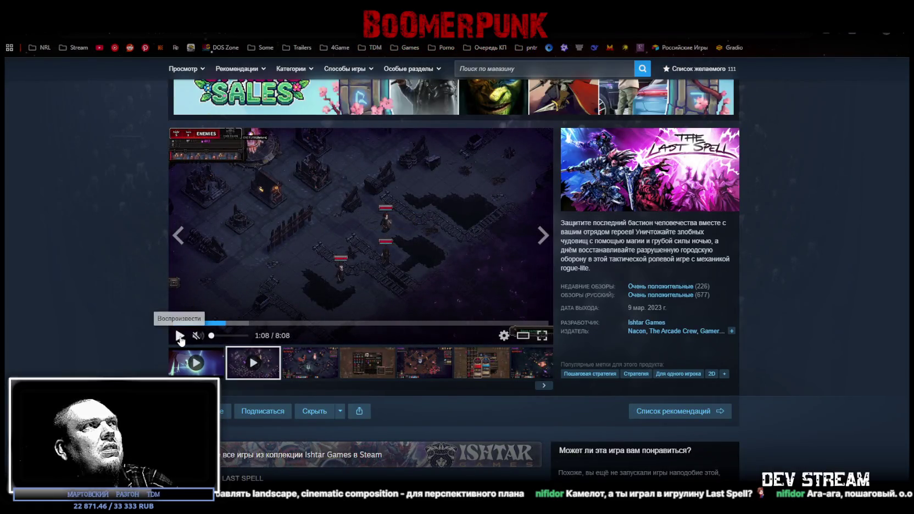
pyautogui.click(179, 336)
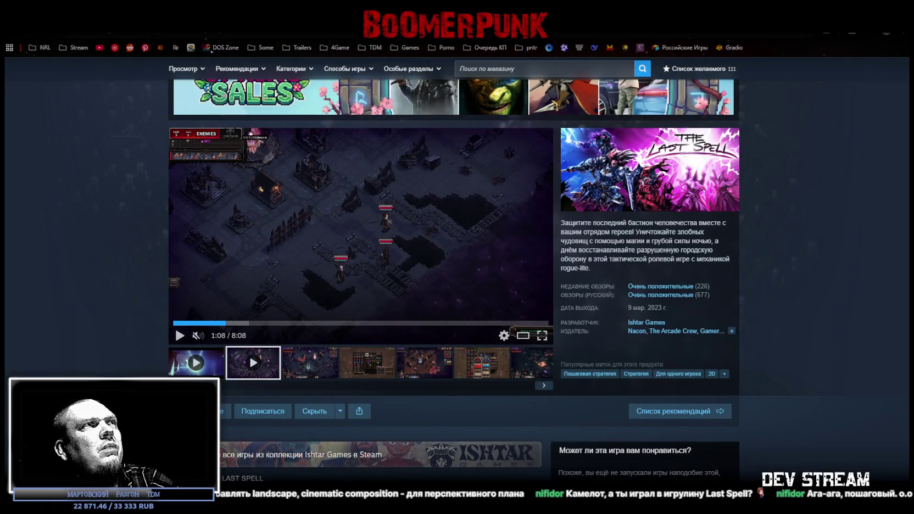
pyautogui.hotkey('alt', 'Tab')
pyautogui.moveTo(322, 38)
pyautogui.mouseDown()
pyautogui.moveTo(378, 107)
pyautogui.moveTo(406, 108)
pyautogui.mouseUp()
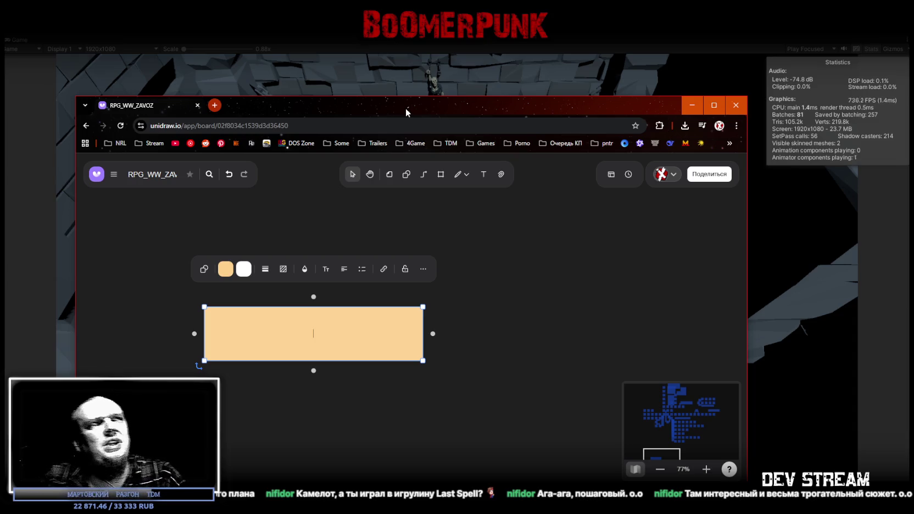
# Step: Move off the Unidraw board to bring the Unity dungeon playtest to the front
pyautogui.hotkey('alt', 'Tab')
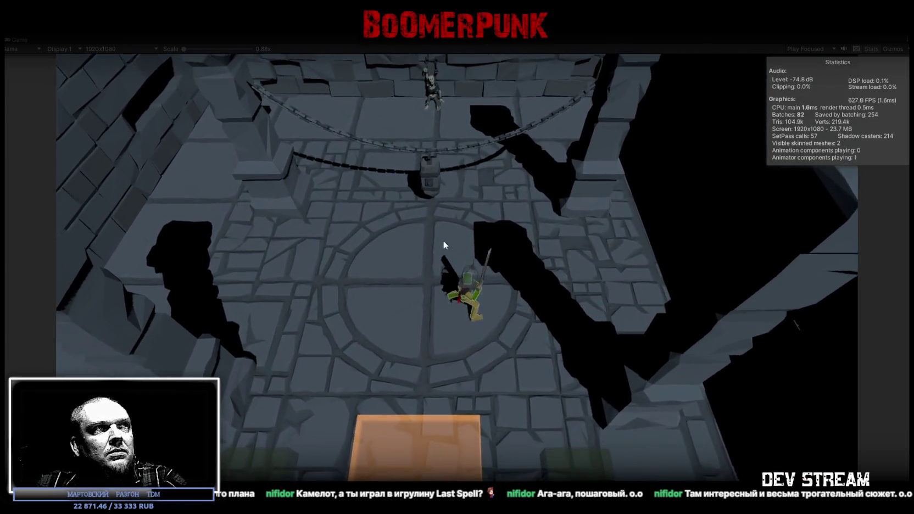
# Step: Walk the swordsman up the hall, swinging its sword as it advances
pyautogui.click(440, 242)
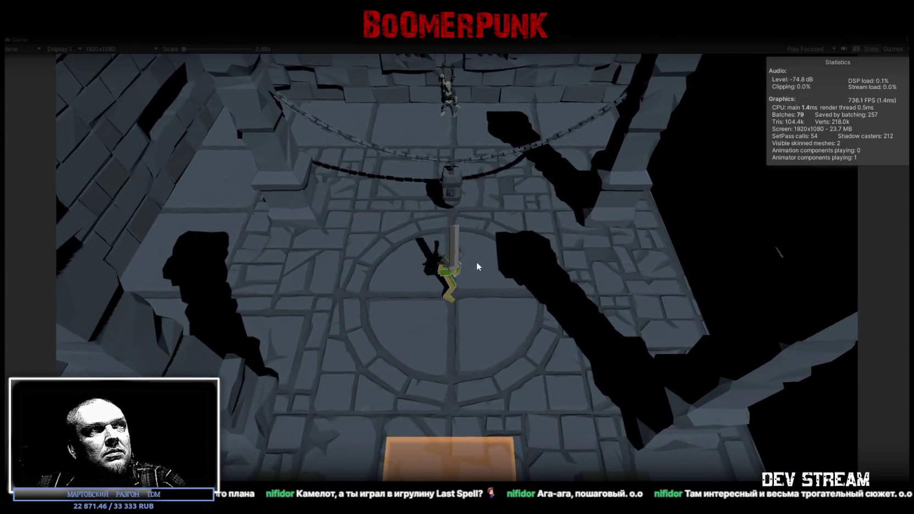
pyautogui.click(470, 260)
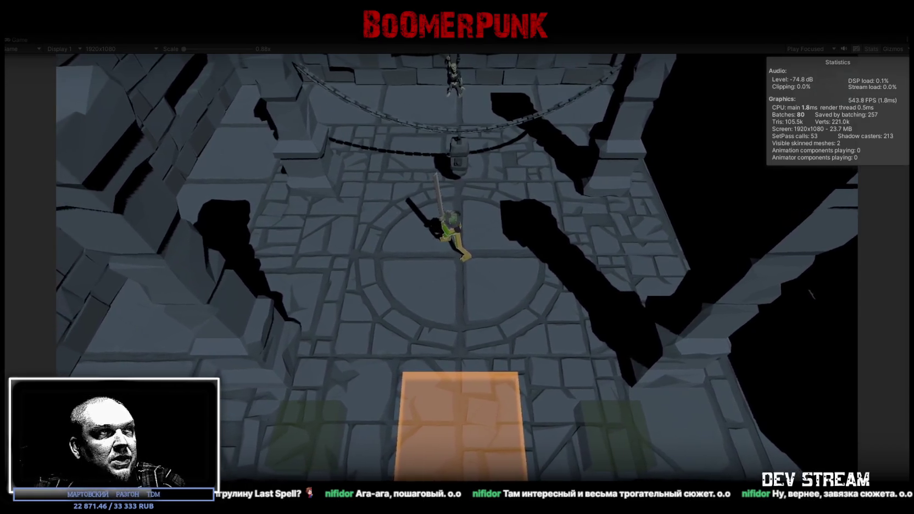
# Step: Bring the Unidraw board back over the game and narrow its window to sit beside it
pyautogui.hotkey('alt', 'Tab')
pyautogui.moveTo(399, 266)
pyautogui.mouseDown()
pyautogui.moveTo(312, 59)
pyautogui.moveTo(316, 66)
pyautogui.mouseUp()
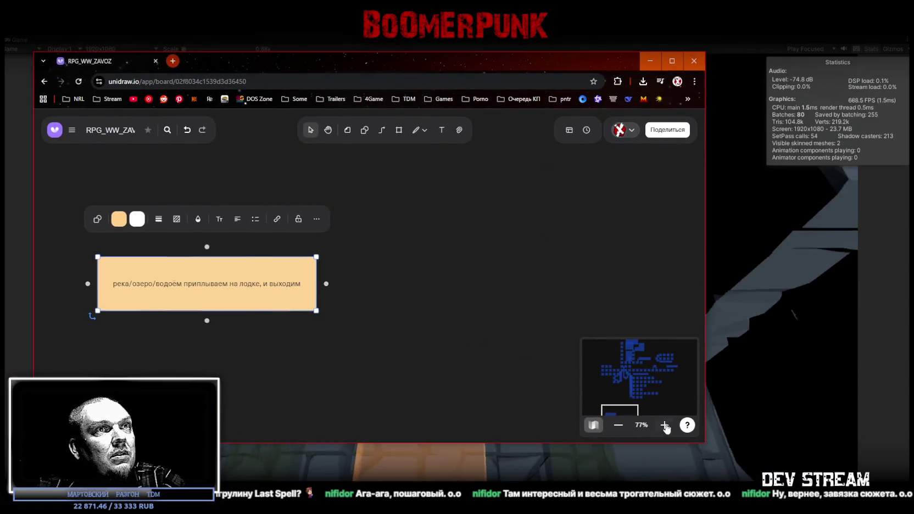
pyautogui.moveTo(708, 447); pyautogui.dragTo(421, 480)
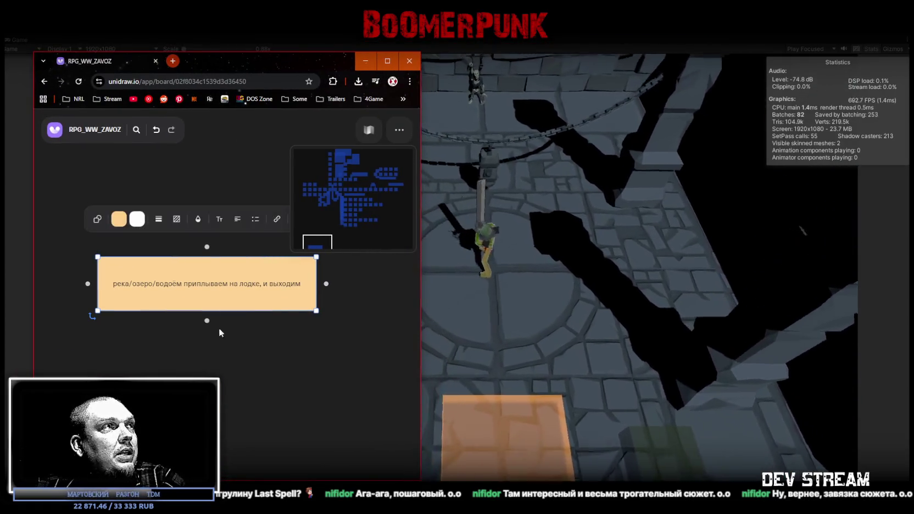
# Step: Move the peach 'приплываем на лодке' note up just beneath the skill-tree diagram
pyautogui.scroll(-3, 200, 270)
pyautogui.moveTo(295, 328); pyautogui.dragTo(349, 391)
pyautogui.moveTo(372, 465)
pyautogui.mouseDown()
pyautogui.moveTo(258, 334)
pyautogui.moveTo(203, 350)
pyautogui.mouseUp()
pyautogui.scroll(-3, 258, 333)
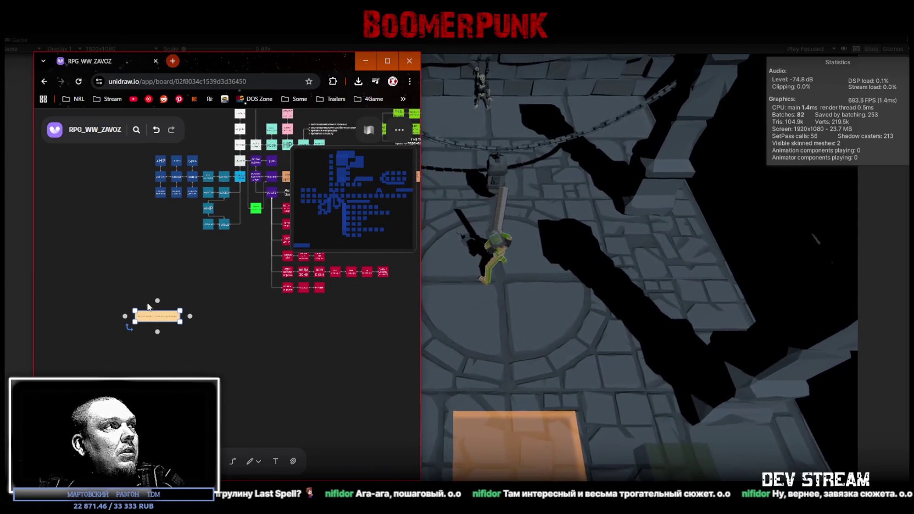
pyautogui.doubleClick(155, 323)
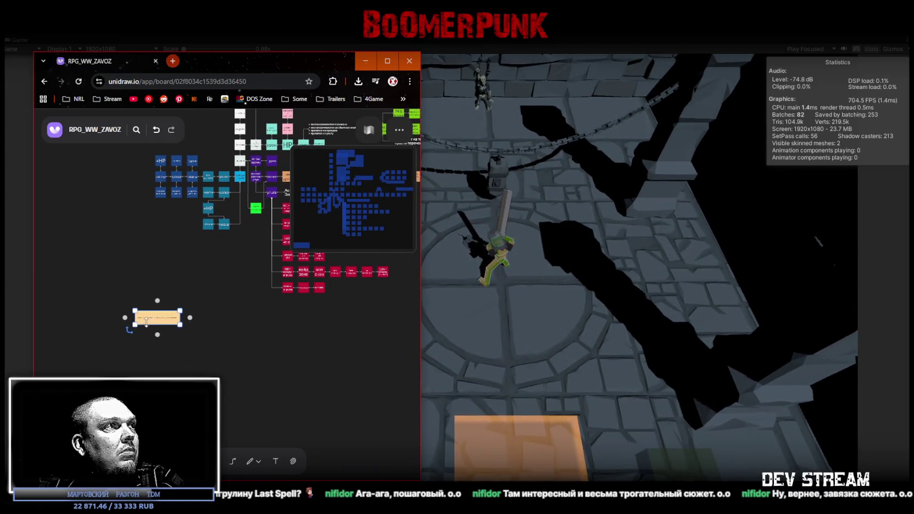
pyautogui.click(164, 319)
pyautogui.moveTo(165, 317)
pyautogui.mouseDown()
pyautogui.moveTo(149, 305)
pyautogui.moveTo(200, 298)
pyautogui.moveTo(185, 288)
pyautogui.mouseUp()
pyautogui.click(200, 324)
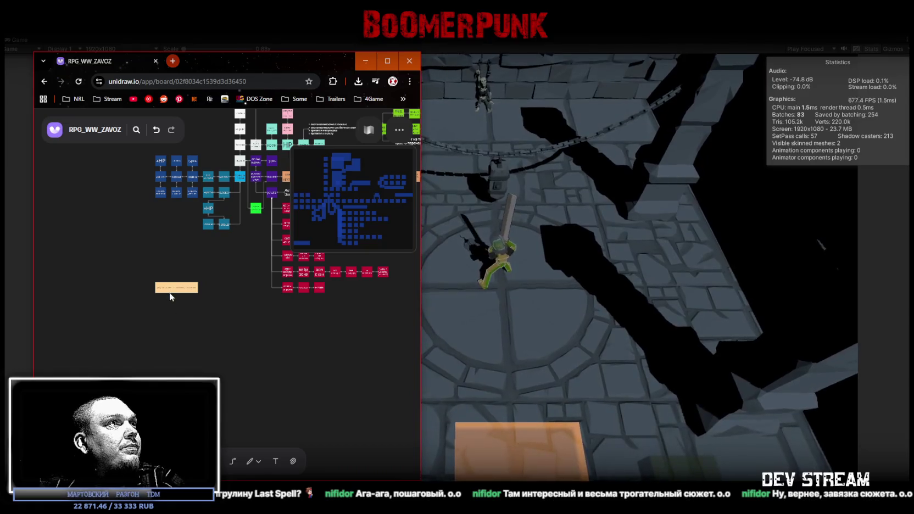
# Step: Zoom the board back in and readjust the window's width and position beside the game
pyautogui.scroll(10, 168, 294)
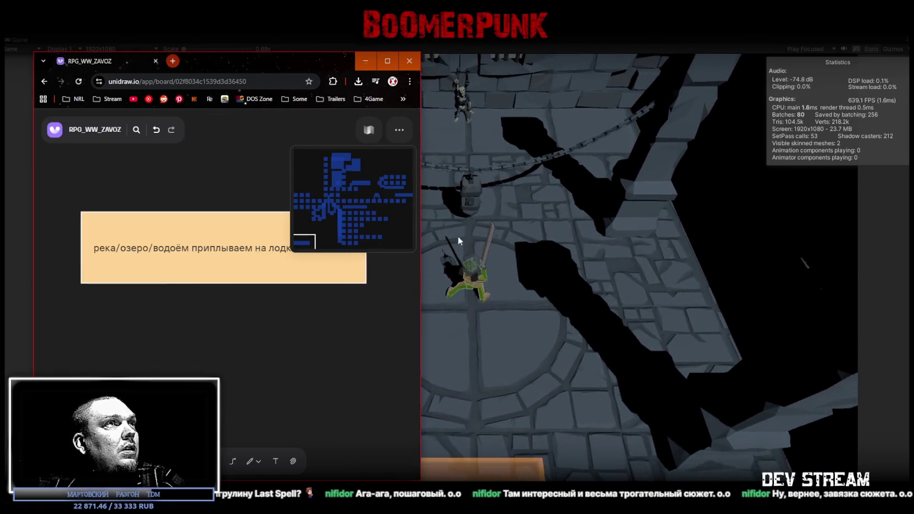
pyautogui.moveTo(420, 240); pyautogui.dragTo(521, 248)
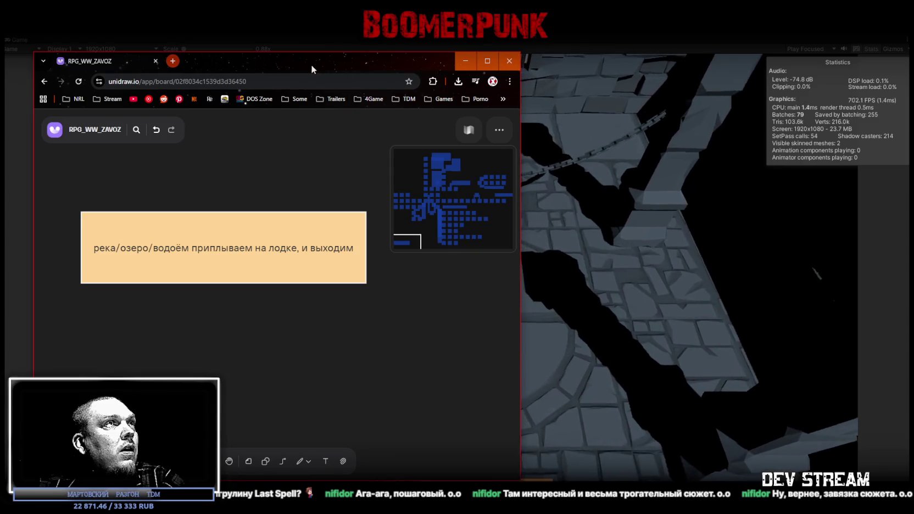
pyautogui.moveTo(311, 69); pyautogui.dragTo(287, 46)
pyautogui.moveTo(496, 215); pyautogui.dragTo(425, 217)
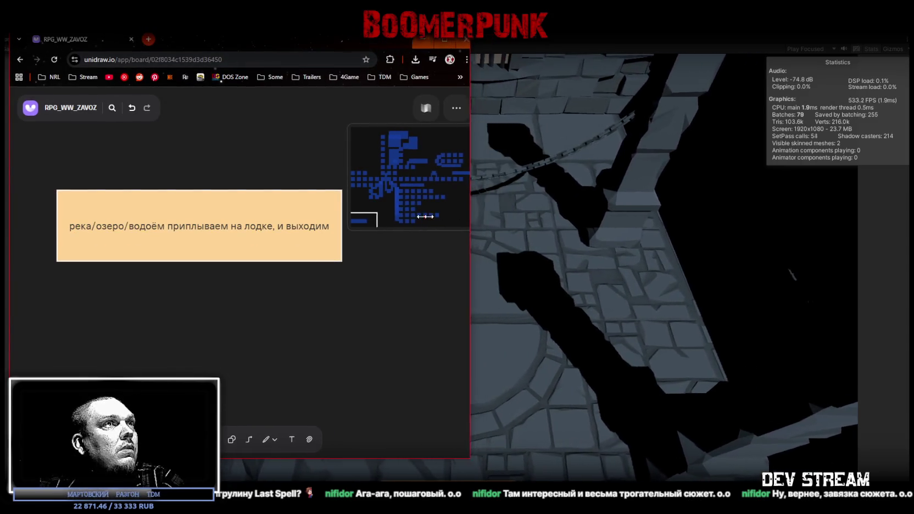
# Step: Restore the Unity editor layout, select RPG_Camera and adjust Camera Pitch to about 43.7
pyautogui.hotkey('alt', 'Tab')
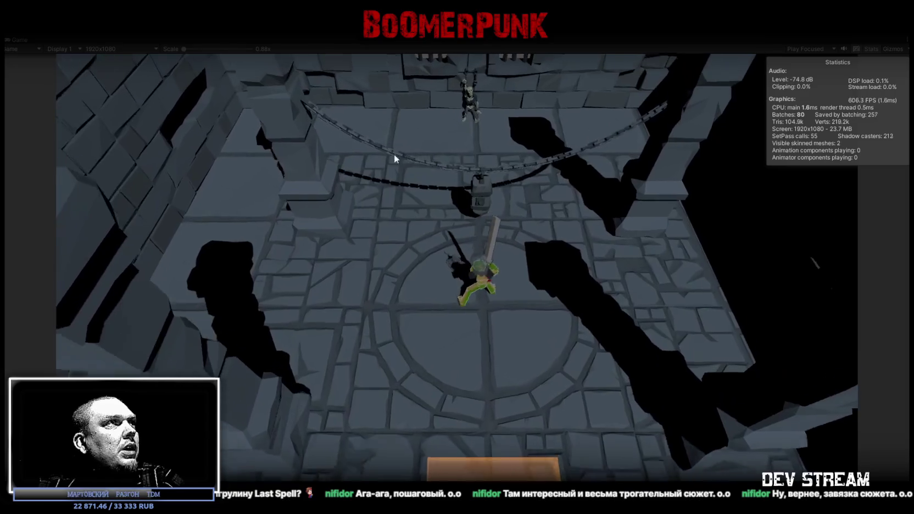
pyautogui.doubleClick(21, 39)
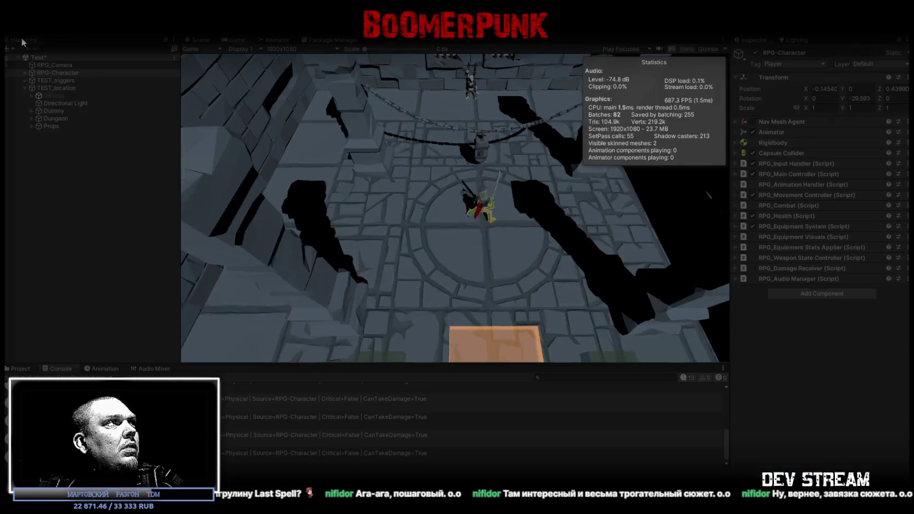
pyautogui.click(55, 64)
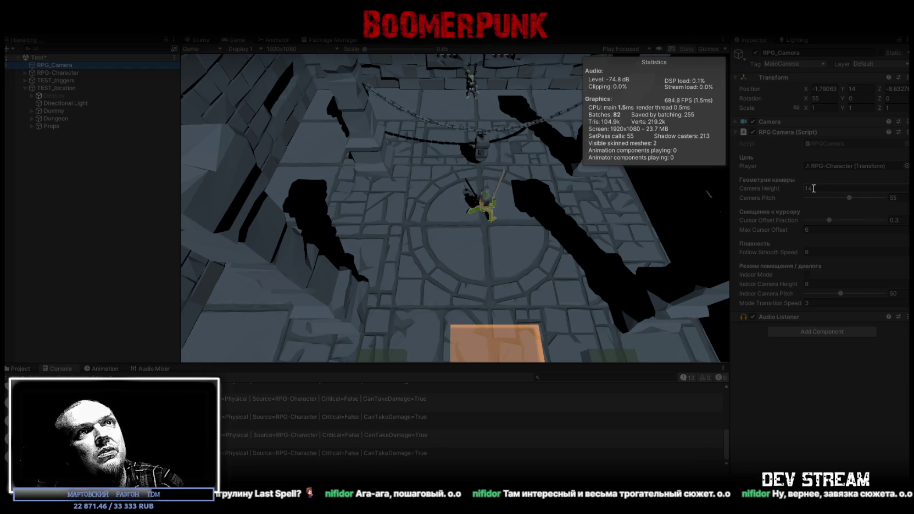
pyautogui.write('24')
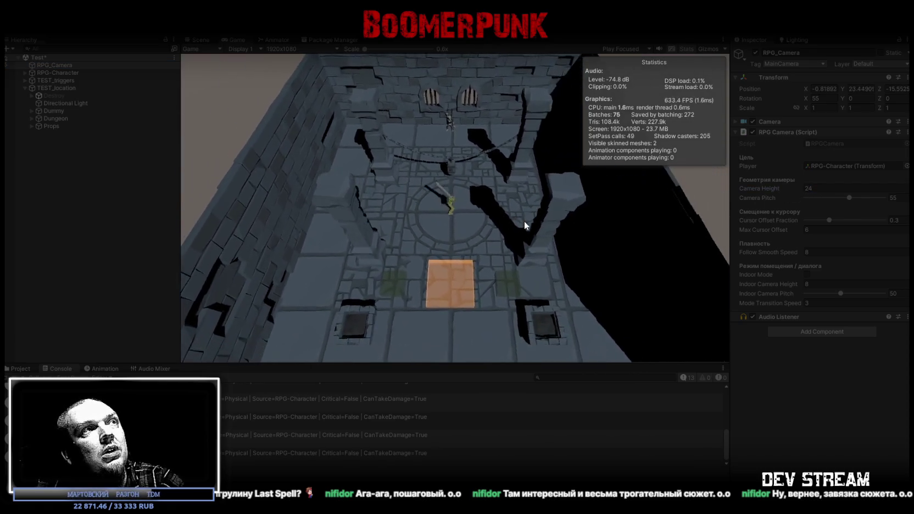
pyautogui.write('d')
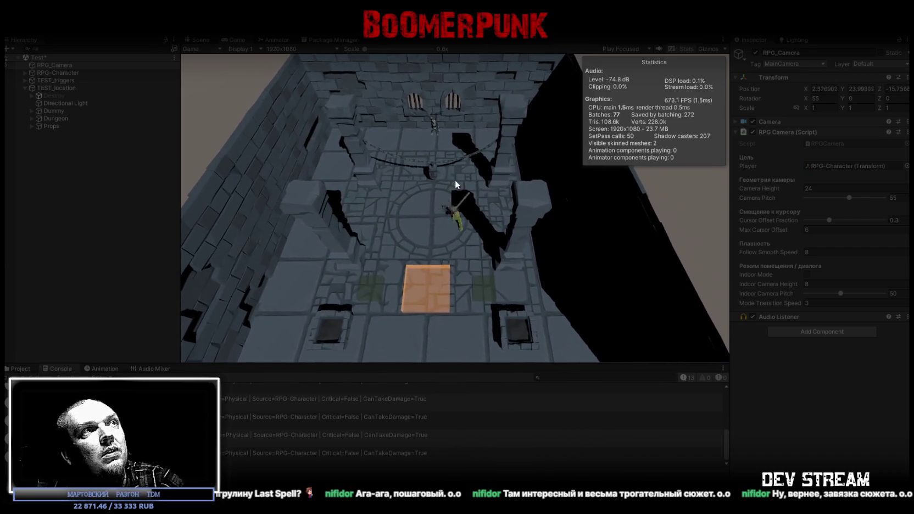
pyautogui.write('d')
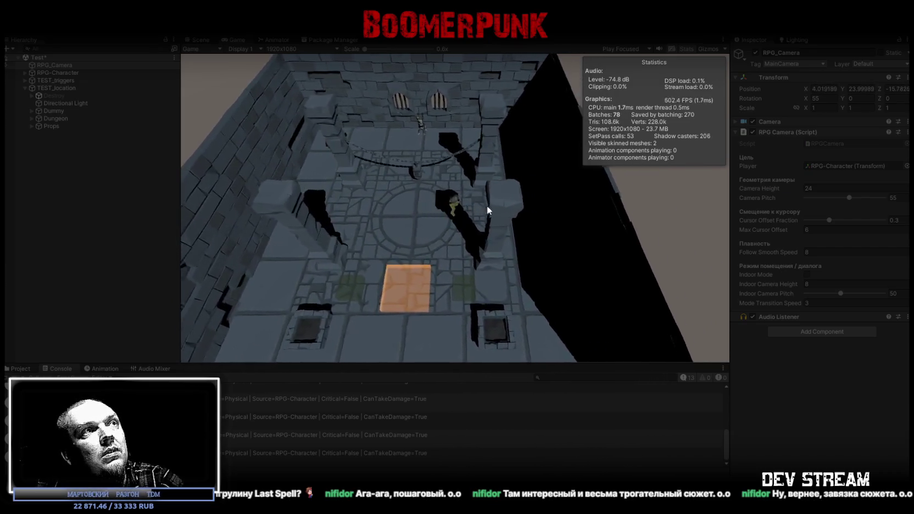
pyautogui.write('a')
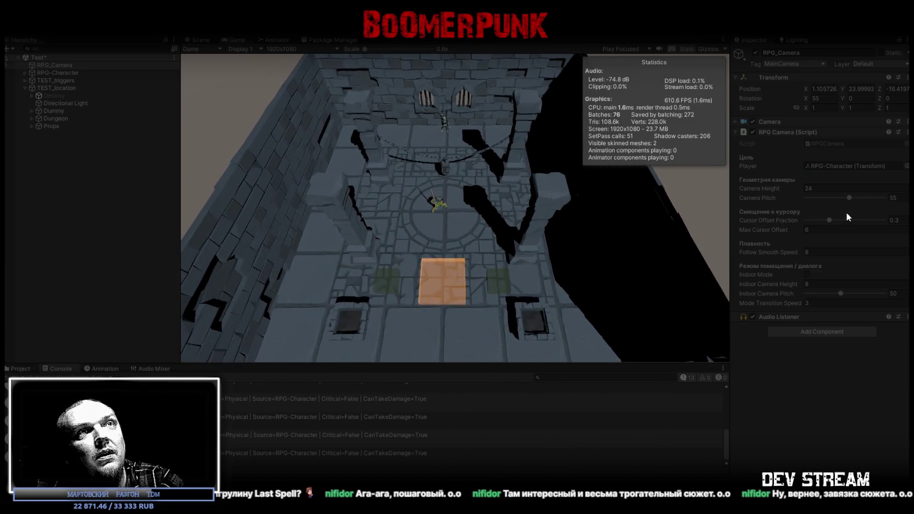
pyautogui.moveTo(849, 197)
pyautogui.mouseDown()
pyautogui.moveTo(897, 208)
pyautogui.moveTo(802, 194)
pyautogui.mouseUp()
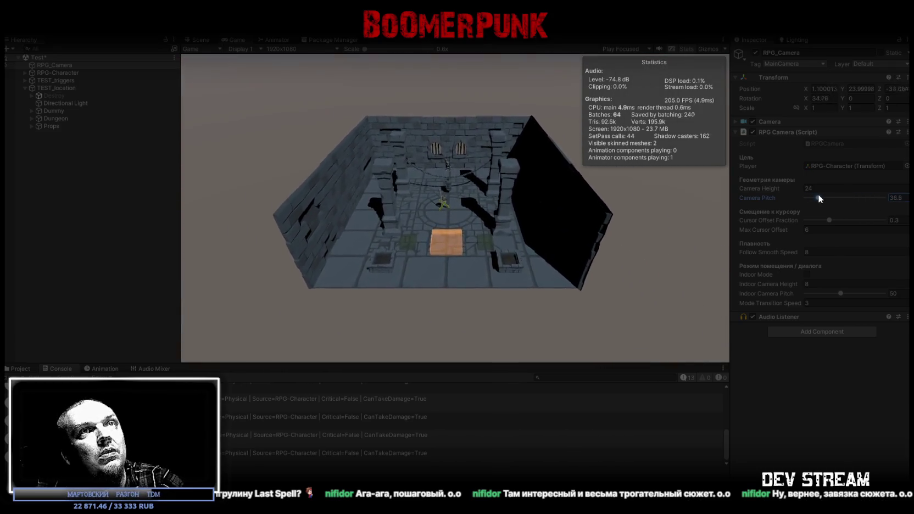
pyautogui.moveTo(806, 196); pyautogui.dragTo(830, 197)
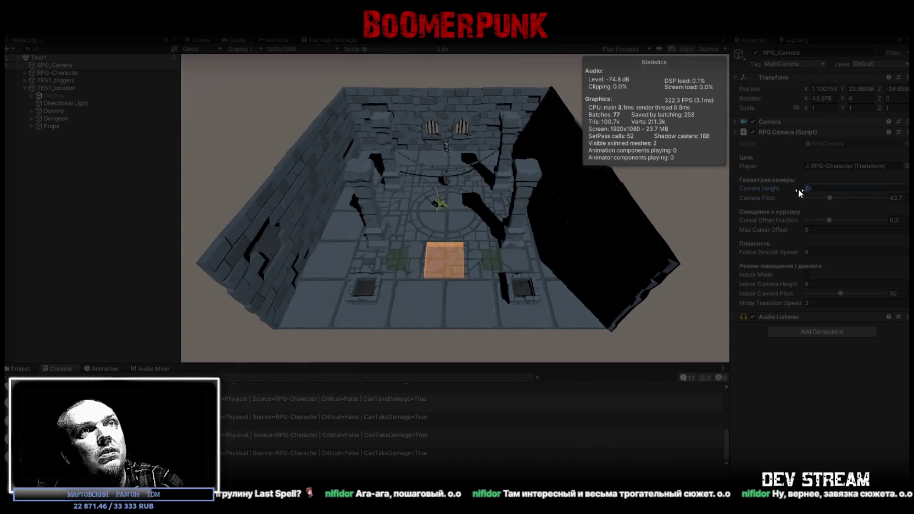
# Step: Set Camera Height to 14 and steepen Camera Pitch to about 42 while walking the character
pyautogui.write('14')
pyautogui.moveTo(830, 197); pyautogui.dragTo(769, 199)
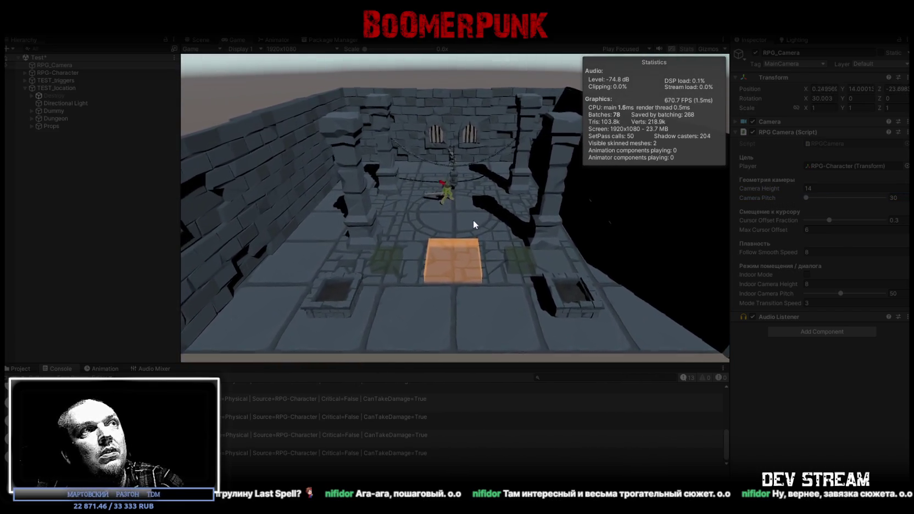
pyautogui.press('d')
pyautogui.click(414, 192)
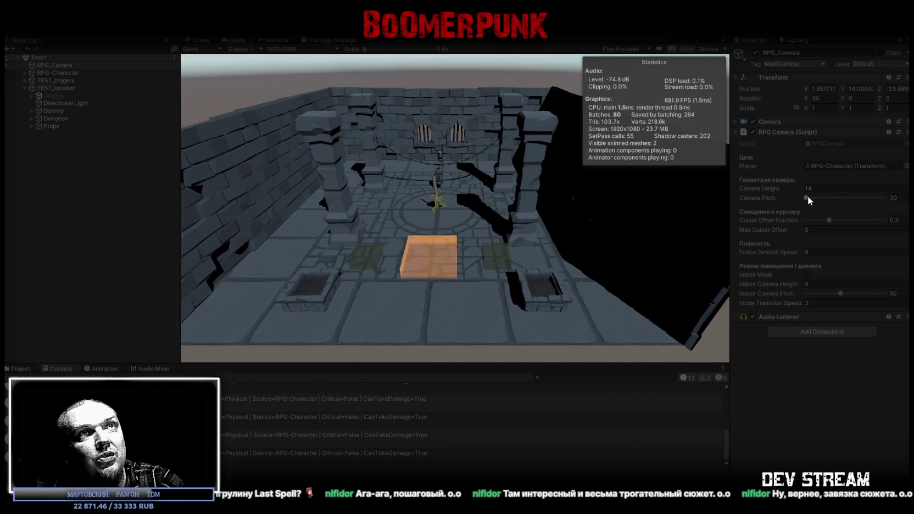
pyautogui.moveTo(807, 197); pyautogui.dragTo(836, 197)
# Step: Set Camera Pitch to 44, Max Cursor Offset to 12 and Follow Smooth Speed to 1
pyautogui.click(894, 198)
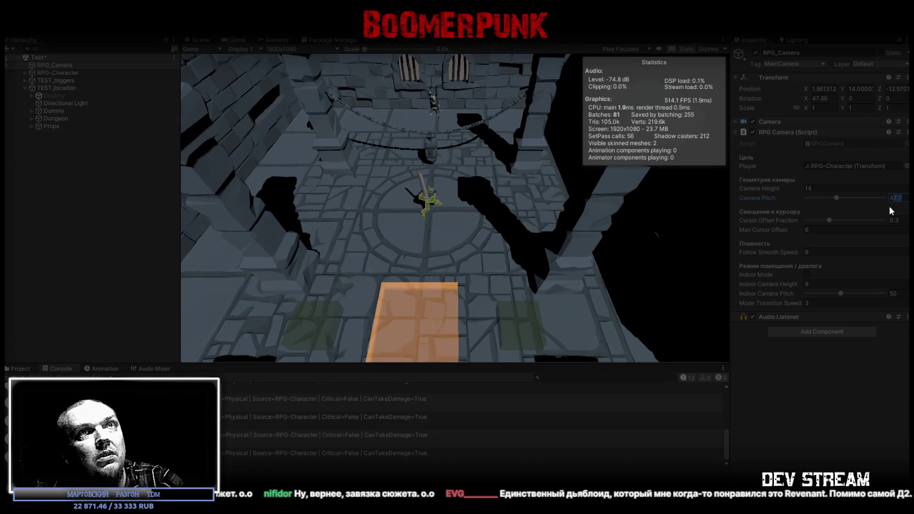
pyautogui.write('44')
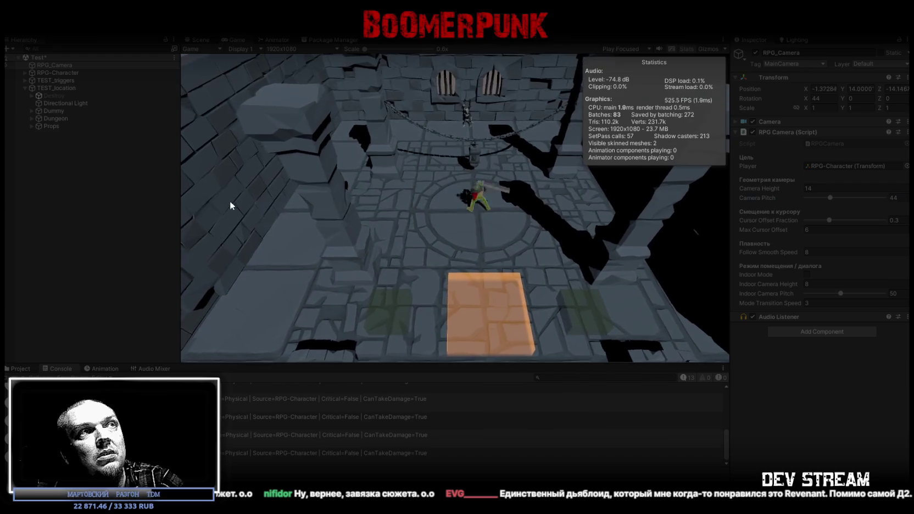
pyautogui.click(804, 229)
pyautogui.write('12')
pyautogui.press('Return')
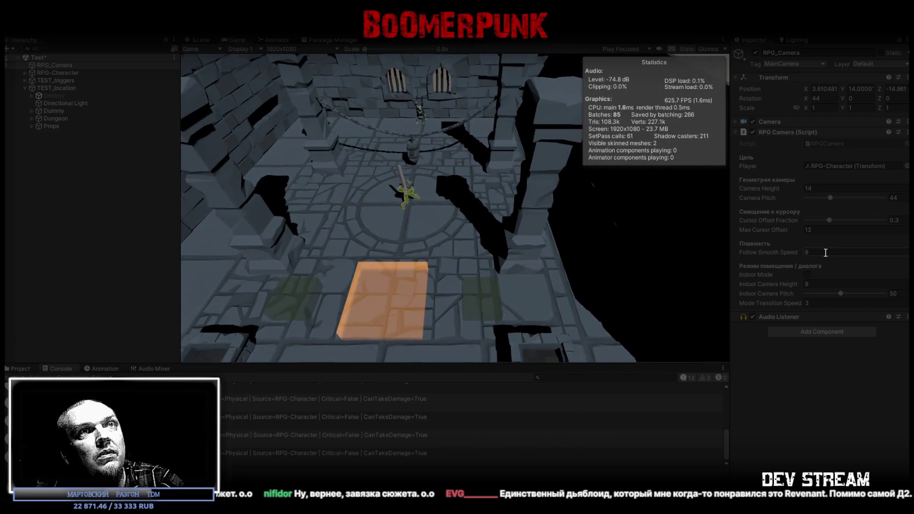
pyautogui.write('1')
pyautogui.press('Return')
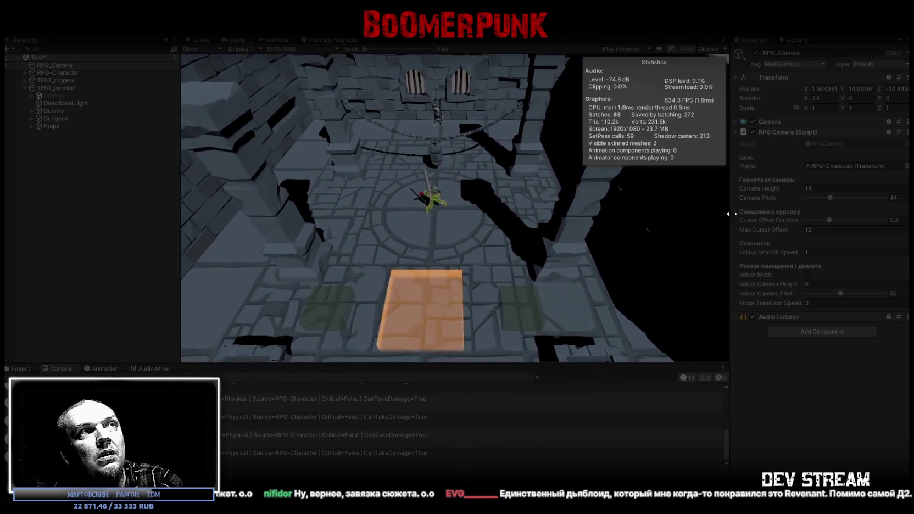
# Step: Try Follow Smooth Speed at 22, then settle on 12
pyautogui.click(823, 253)
pyautogui.write('22')
pyautogui.press('Return')
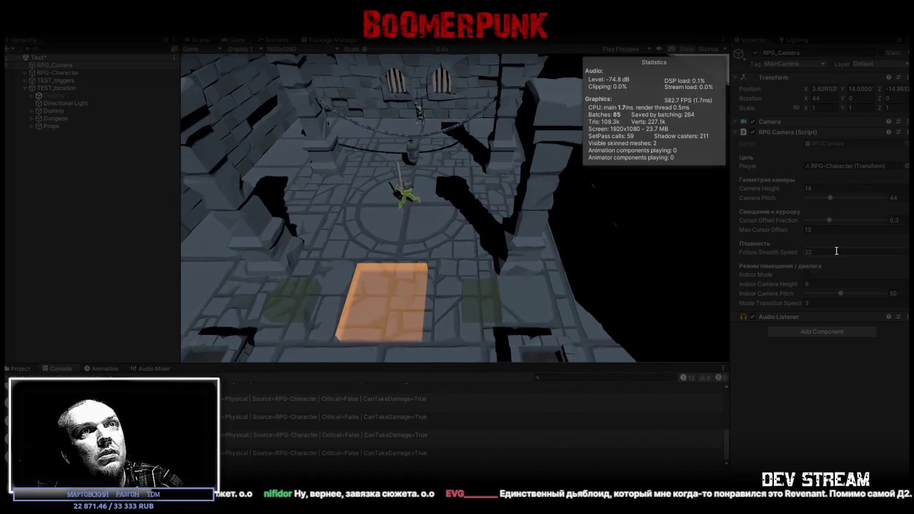
pyautogui.click(838, 253)
pyautogui.write('12')
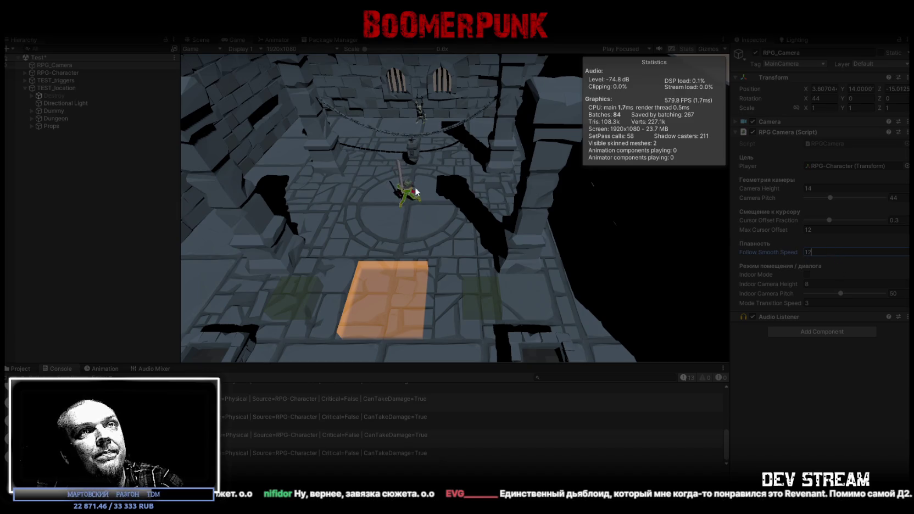
pyautogui.click(415, 191)
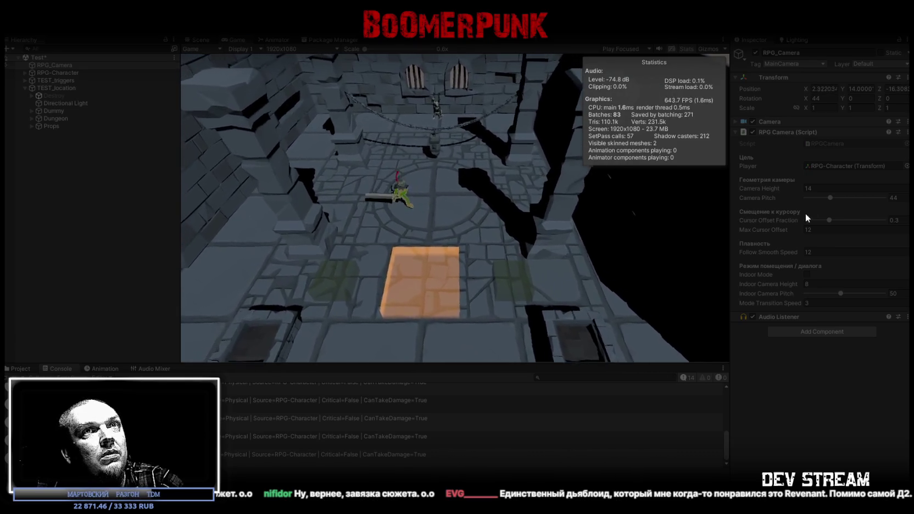
# Step: Raise Camera Pitch to 60 and Camera Height to 24, then stop Play mode
pyautogui.moveTo(832, 198); pyautogui.dragTo(859, 202)
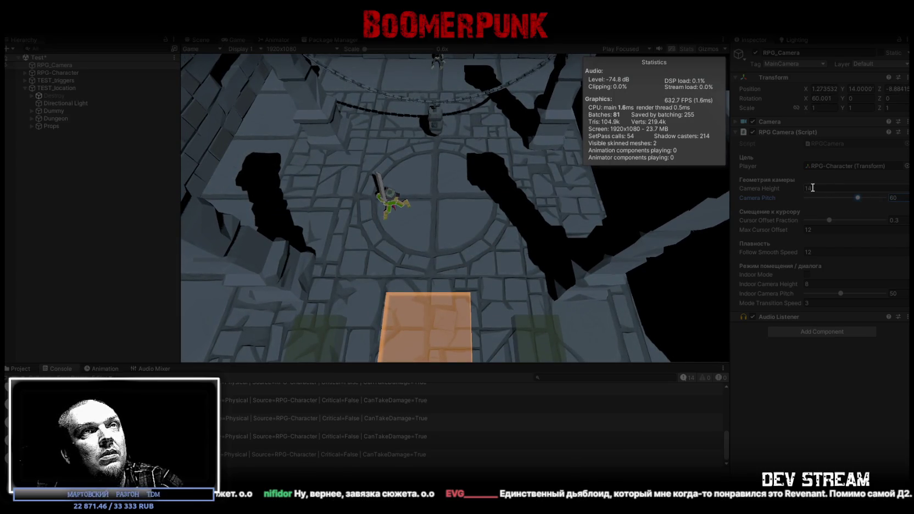
pyautogui.write('24')
pyautogui.press('Return')
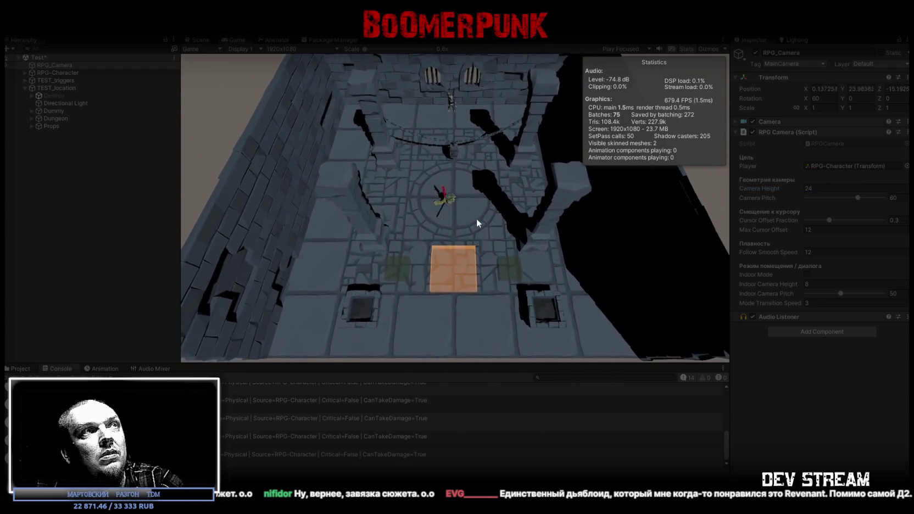
pyautogui.hotkey('ctrl', 'p')
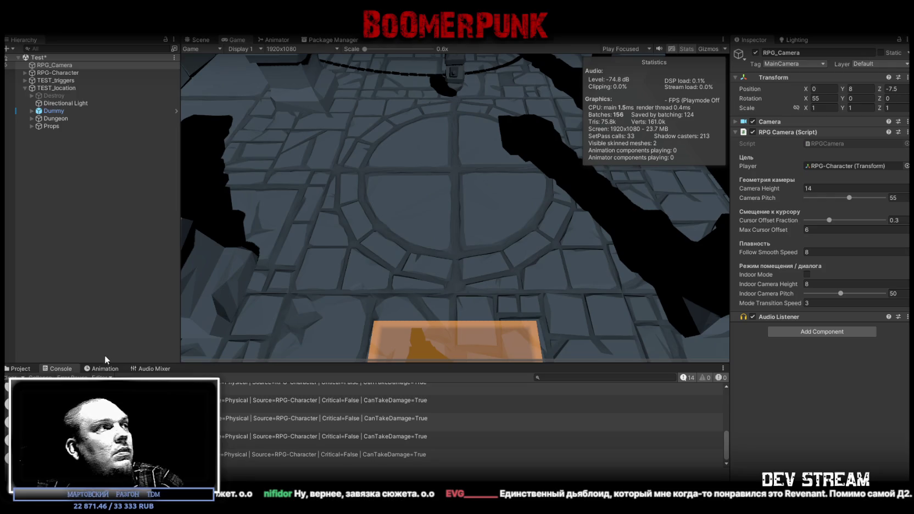
# Step: Clear the Console, restart the dungeon playtest, and choose Later on the asset review request
pyautogui.click(14, 375)
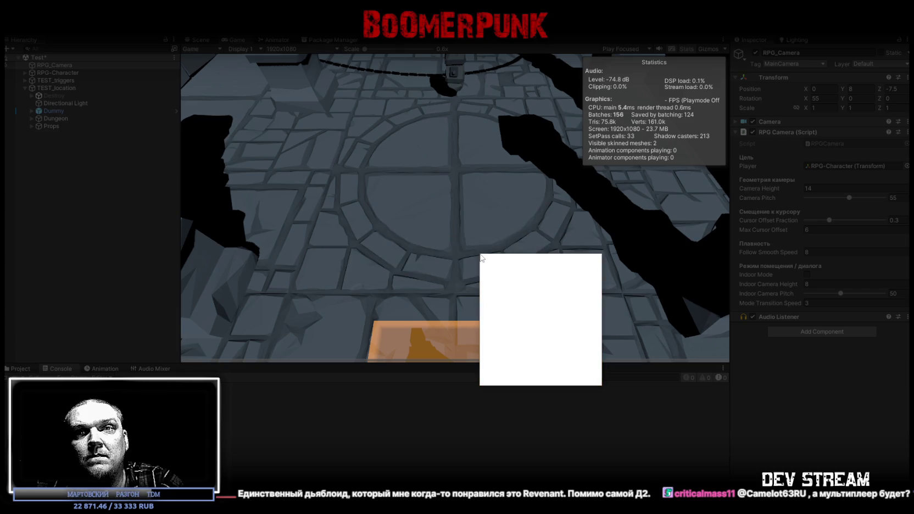
pyautogui.press('d')
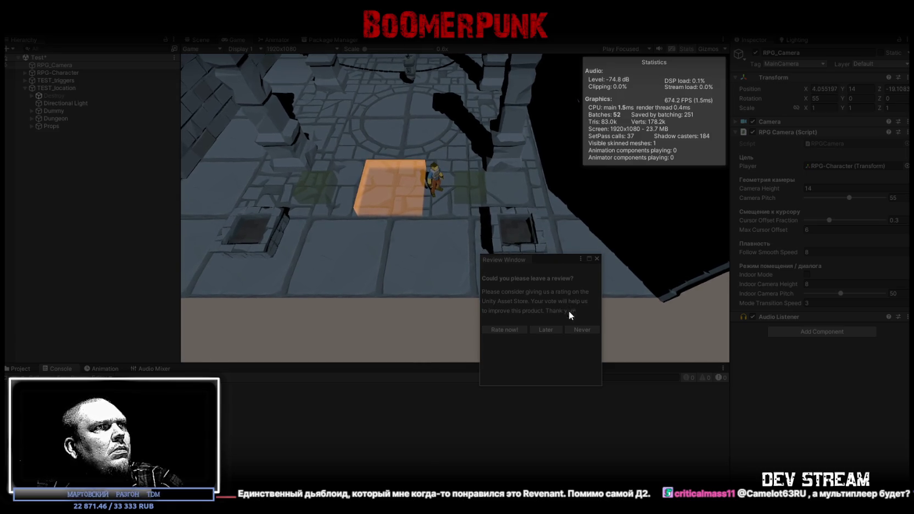
pyautogui.click(554, 331)
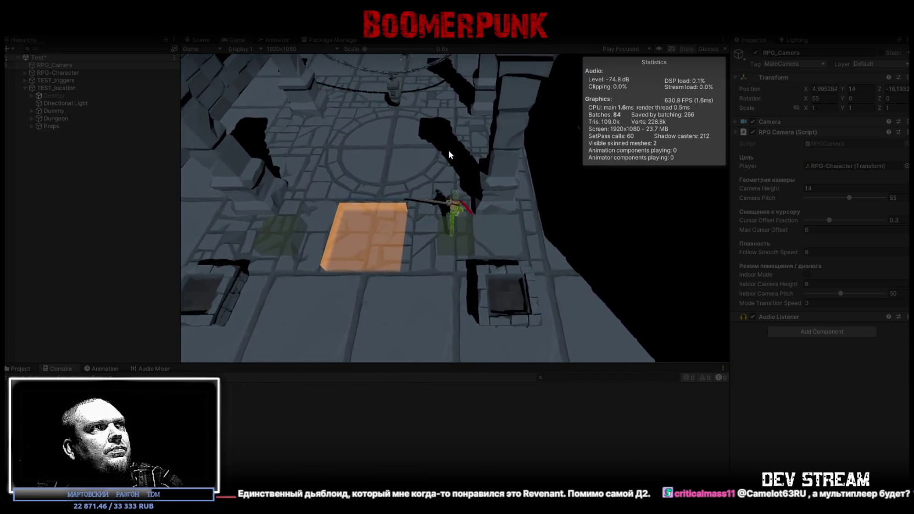
pyautogui.click(421, 160)
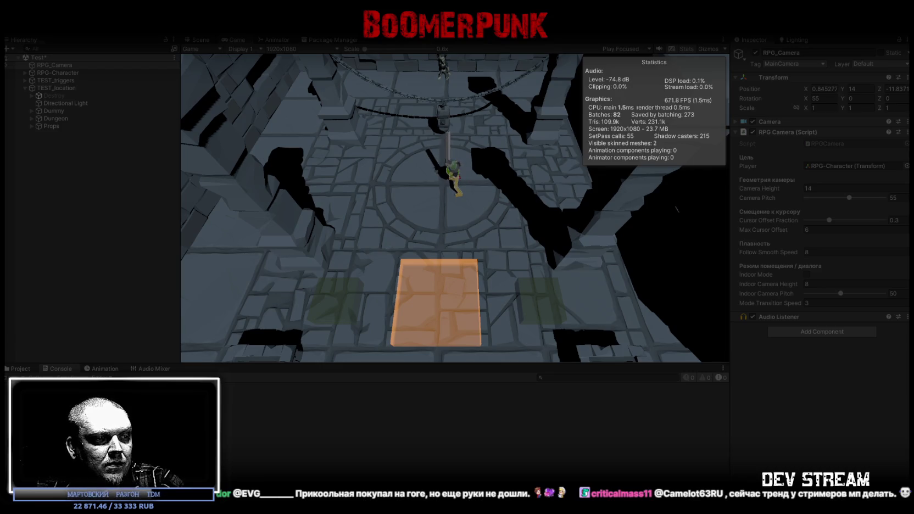
# Step: Walk the swordsman forward and then left across the hall to watch the camera follow
pyautogui.press('w')
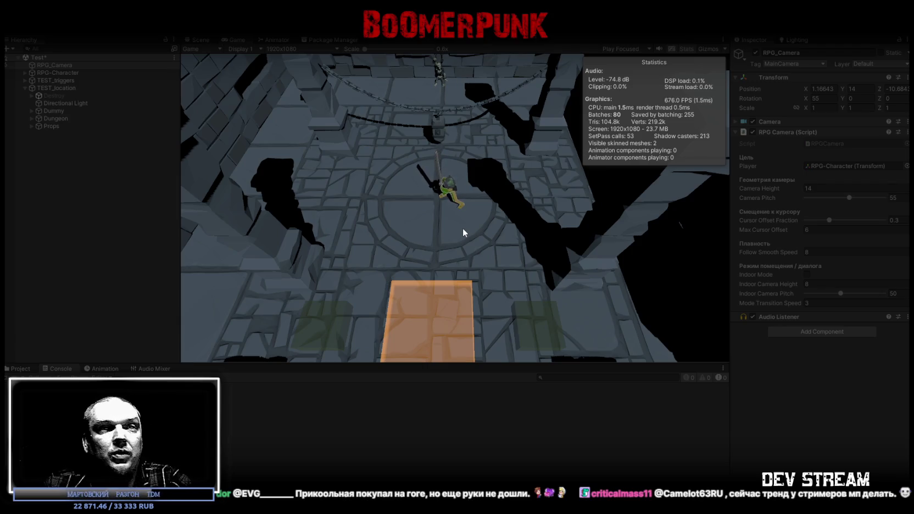
pyautogui.press('a')
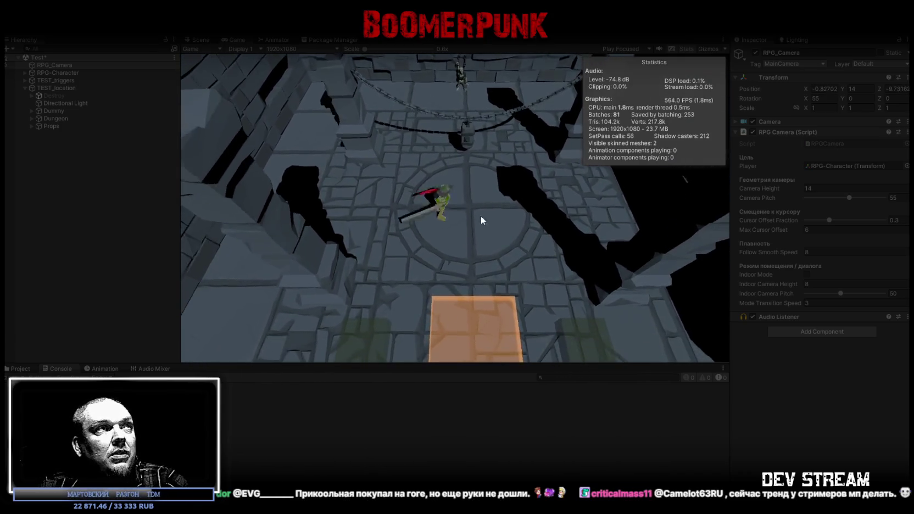